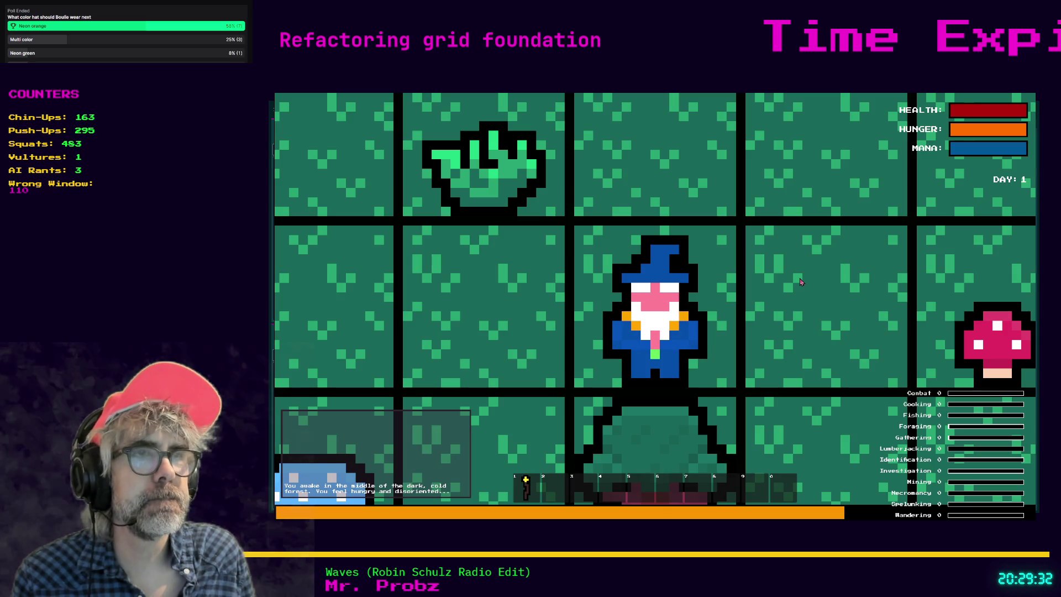
# - Stop the running game and return to the grid_manager.gd script
pyautogui.scroll(-4, 803, 280)
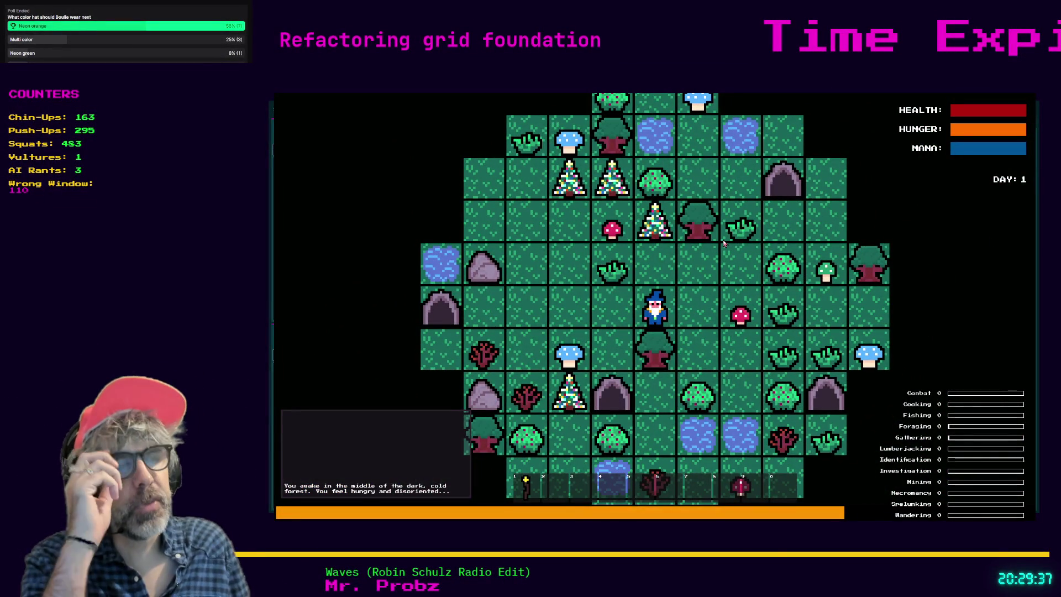
pyautogui.scroll(-5, 724, 243)
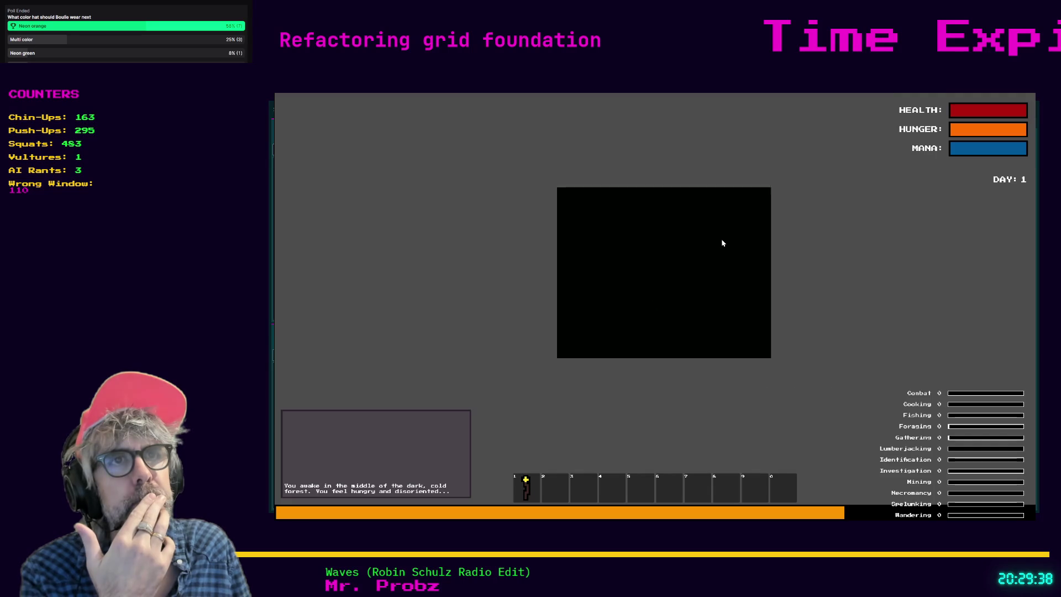
pyautogui.scroll(5, 724, 244)
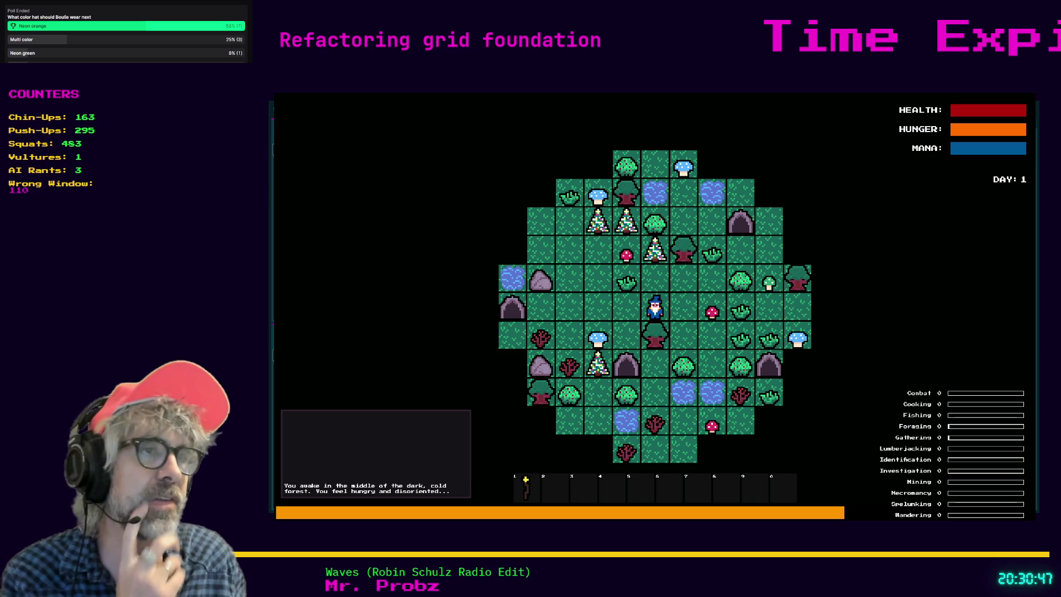
pyautogui.scroll(2, 696, 317)
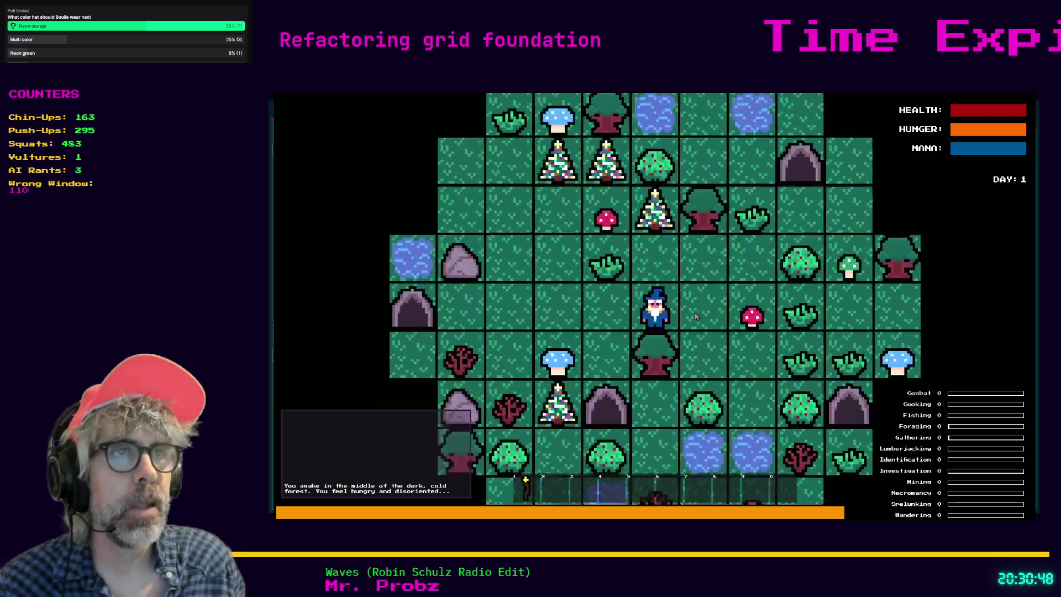
pyautogui.scroll(-2, 696, 317)
pyautogui.press('F8')
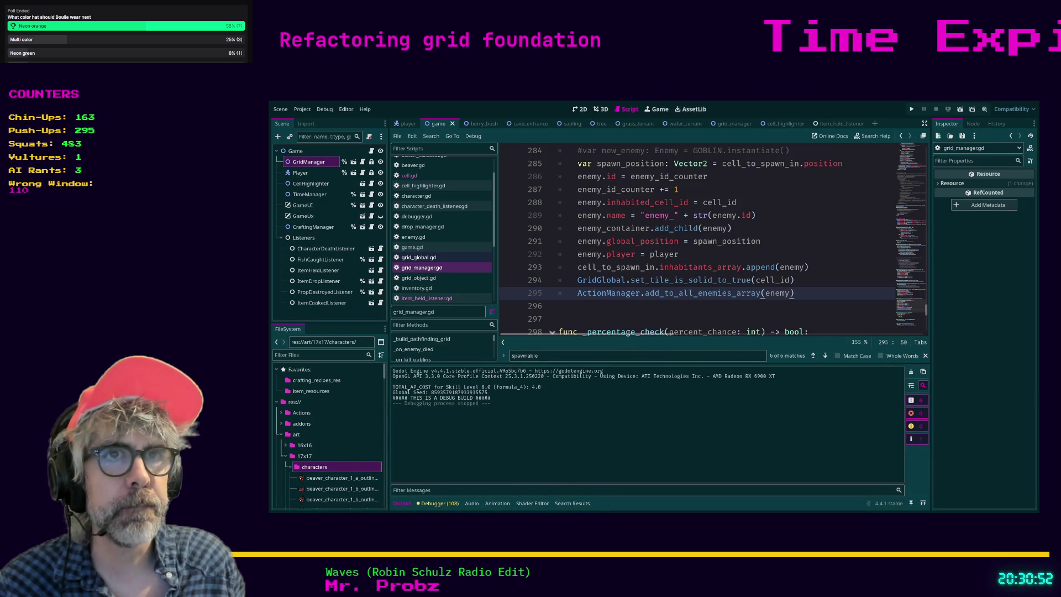
pyautogui.click(422, 258)
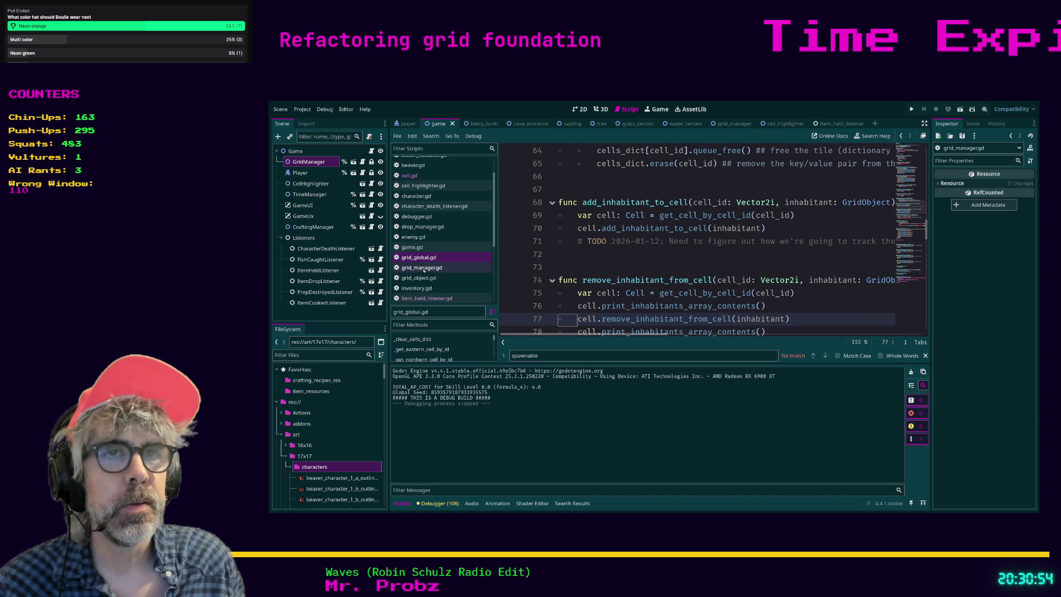
pyautogui.click(422, 267)
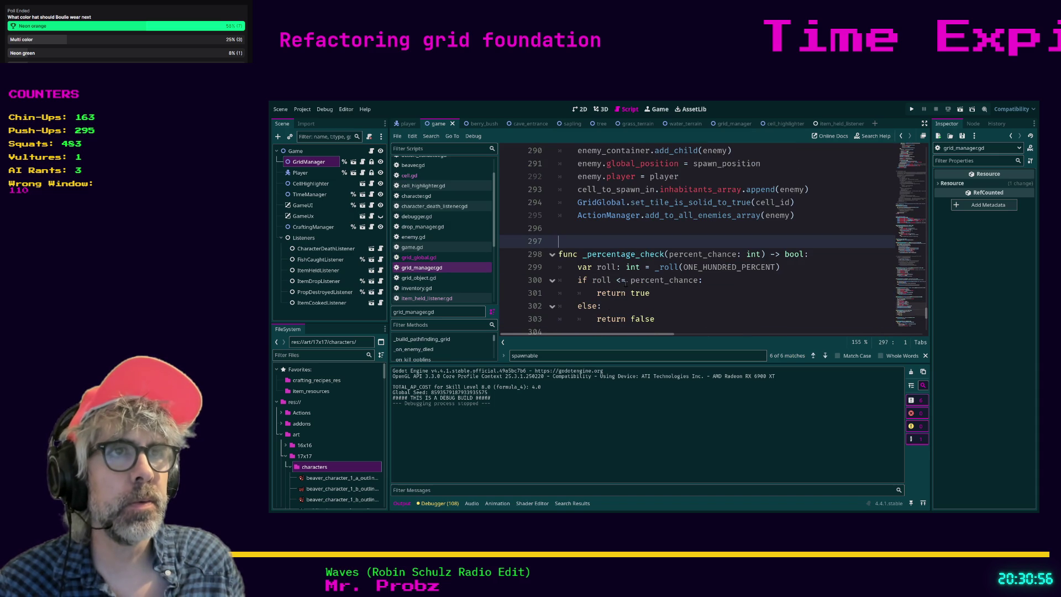
# - Dismiss the spawnable search and jump through bookmarks to the _spawn_character function
pyautogui.click(656, 233)
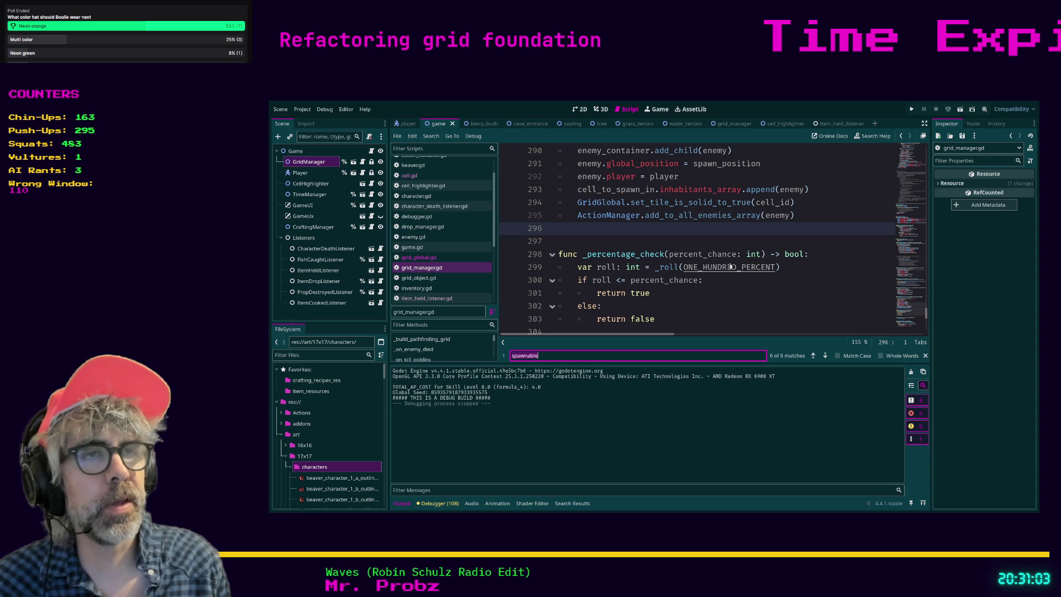
pyautogui.press('Escape')
pyautogui.hotkey('ctrl', 'b')
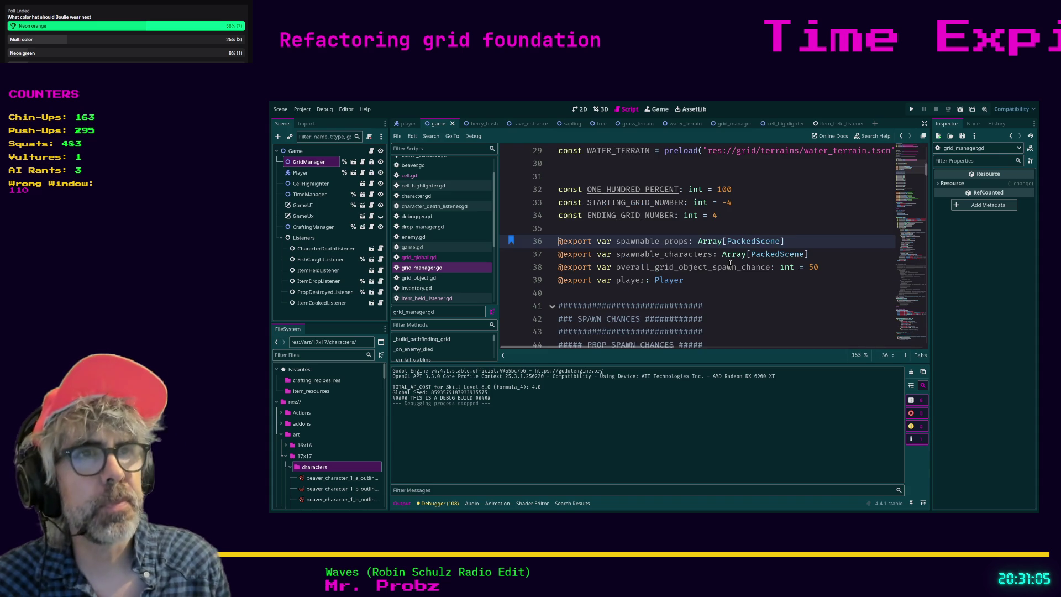
pyautogui.hotkey('ctrl', 'b')
pyautogui.scroll(-1, 772, 243)
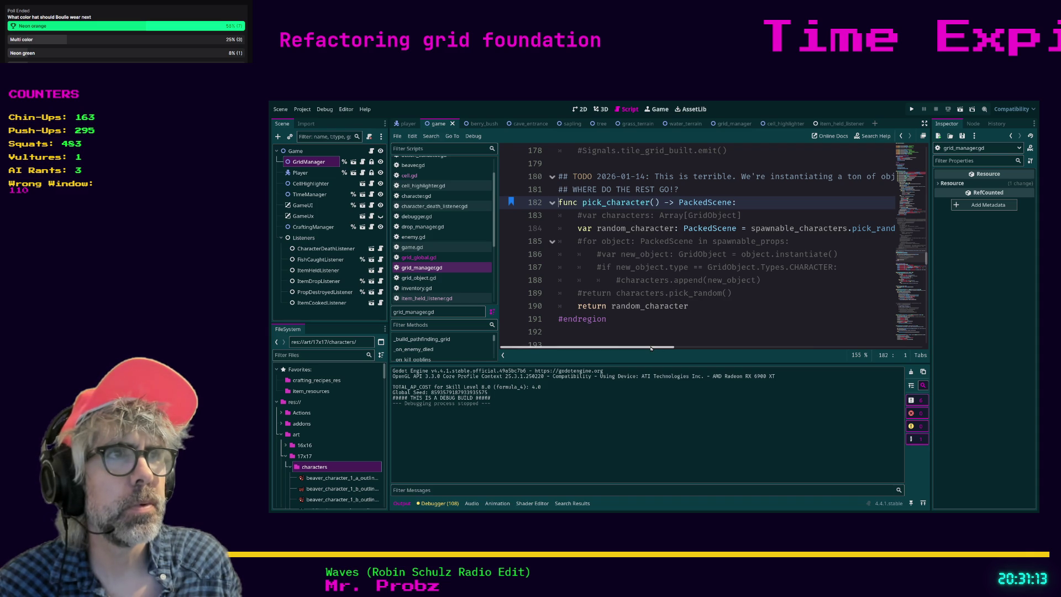
pyautogui.moveTo(651, 349)
pyautogui.mouseDown()
pyautogui.moveTo(661, 347)
pyautogui.moveTo(645, 346)
pyautogui.mouseUp()
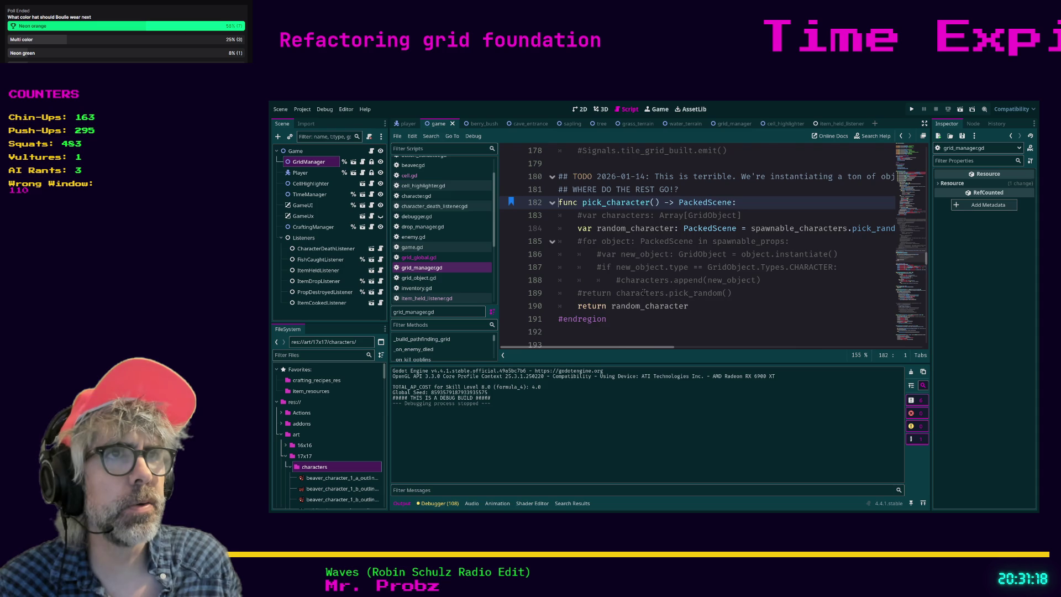
pyautogui.hotkey('ctrl', 'b')
pyautogui.hotkey('ctrl', 'b')
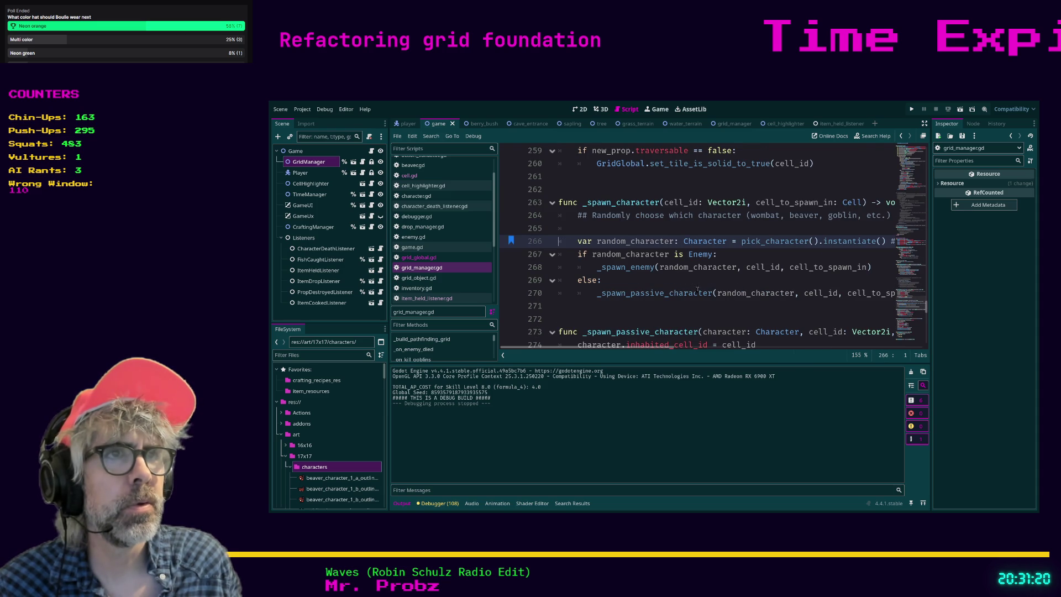
pyautogui.scroll(1, 708, 292)
pyautogui.scroll(-1, 719, 295)
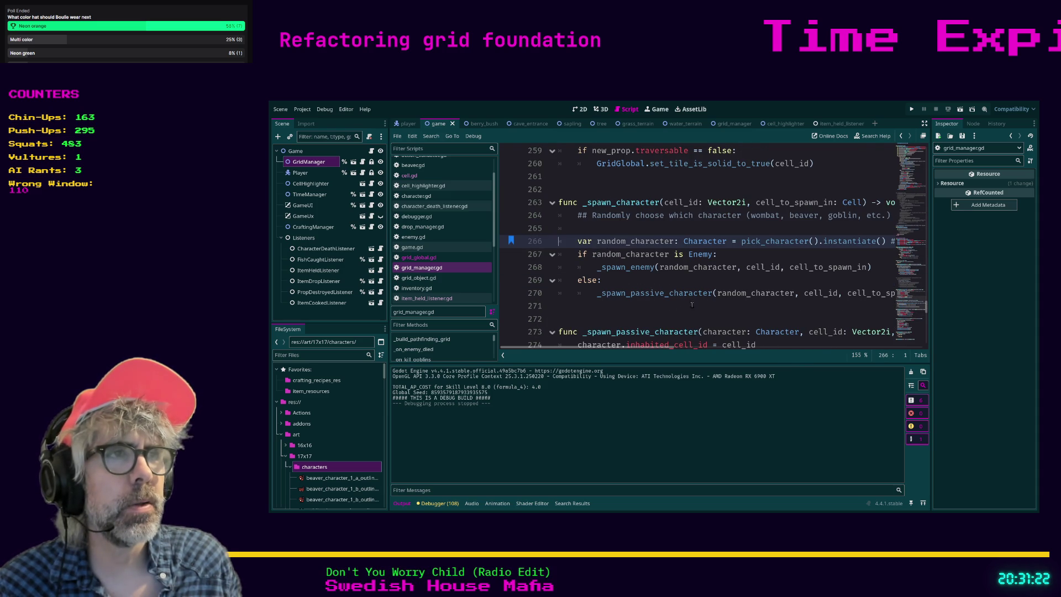
pyautogui.moveTo(650, 351)
pyautogui.mouseDown()
pyautogui.moveTo(665, 349)
pyautogui.moveTo(645, 350)
pyautogui.mouseUp()
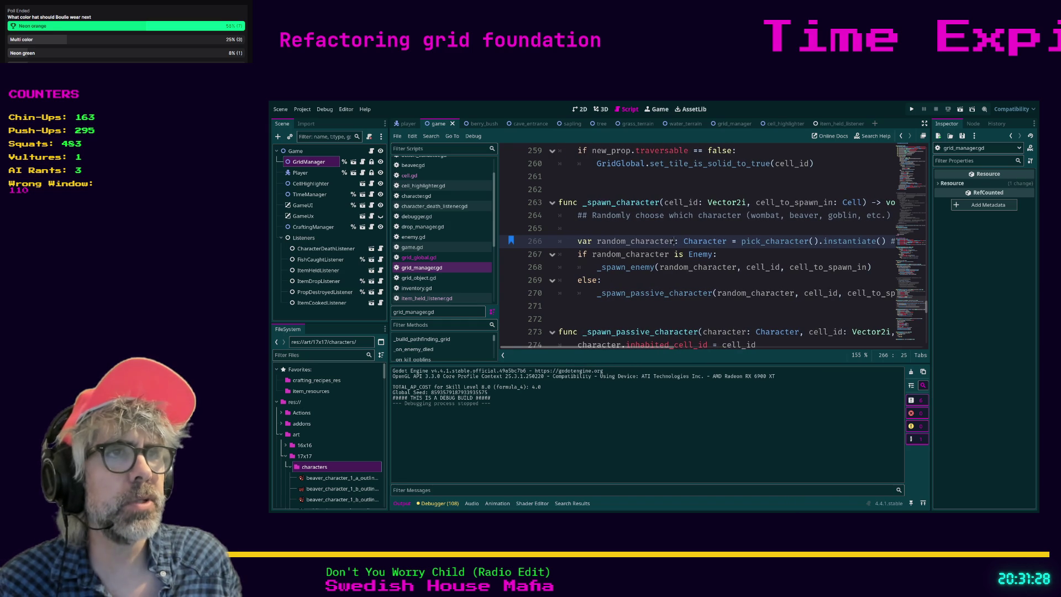
# - Change line 266 to var random_character_scene: PackedScene = pick_character(), removing .instantiate()
pyautogui.write('_scene')
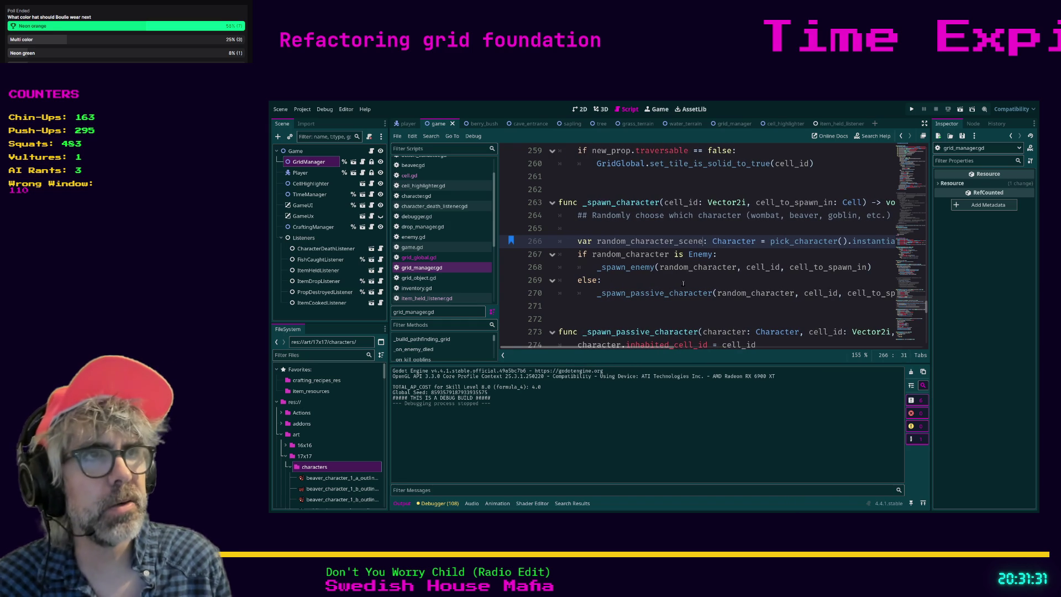
pyautogui.click(754, 241)
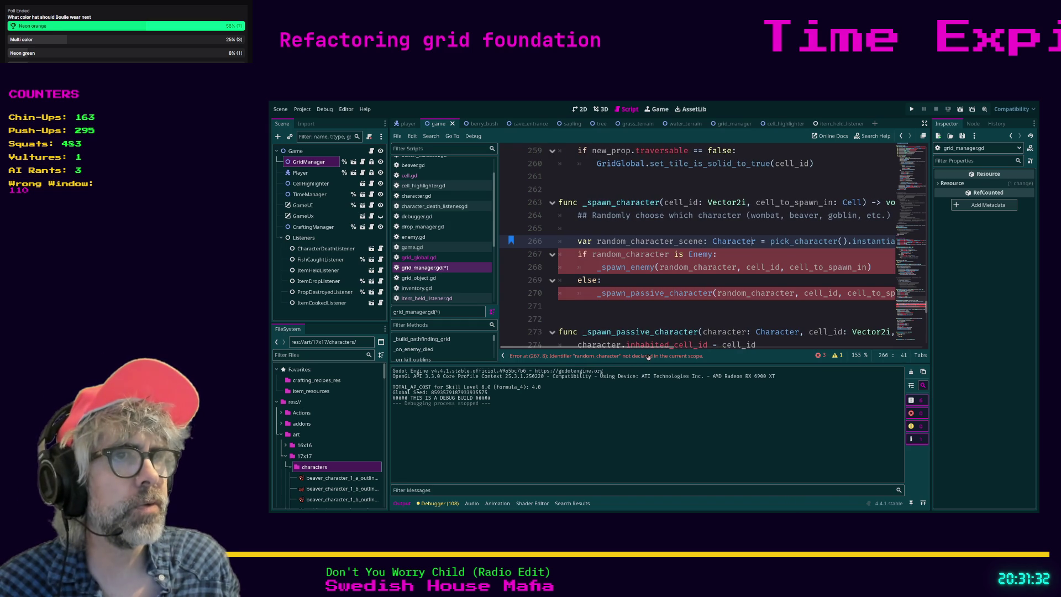
pyautogui.doubleClick(741, 241)
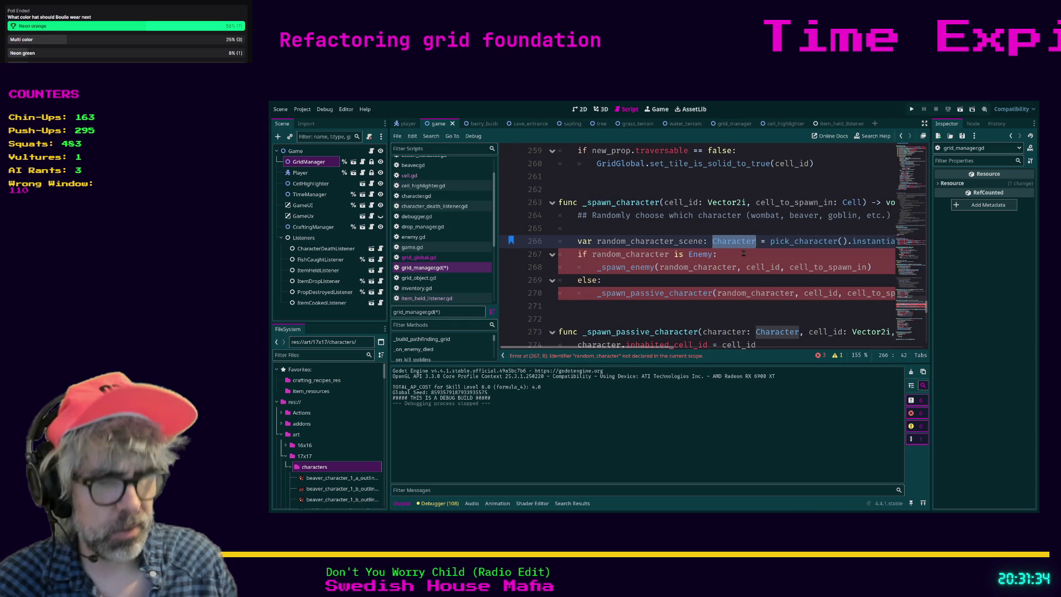
pyautogui.write('Packed')
pyautogui.press('Return')
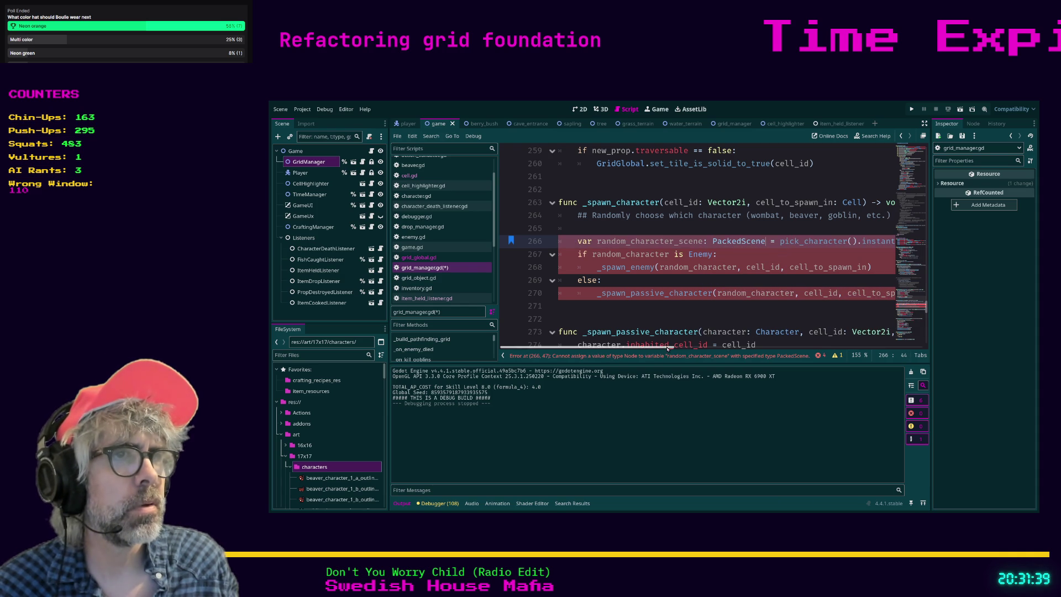
pyautogui.moveTo(667, 348); pyautogui.dragTo(723, 348)
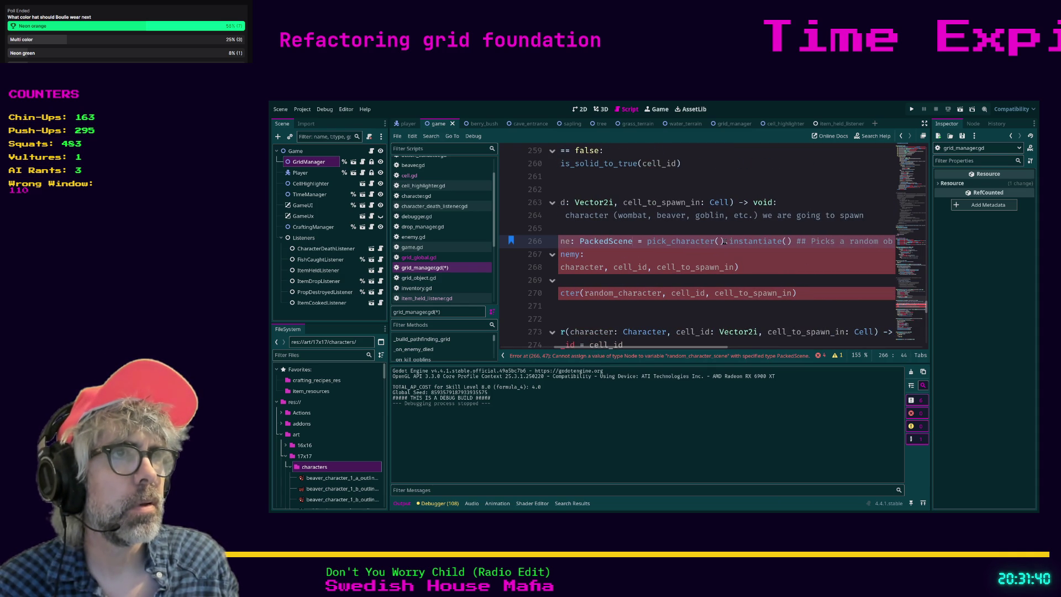
pyautogui.moveTo(725, 242); pyautogui.dragTo(796, 241)
pyautogui.press('BackSpace')
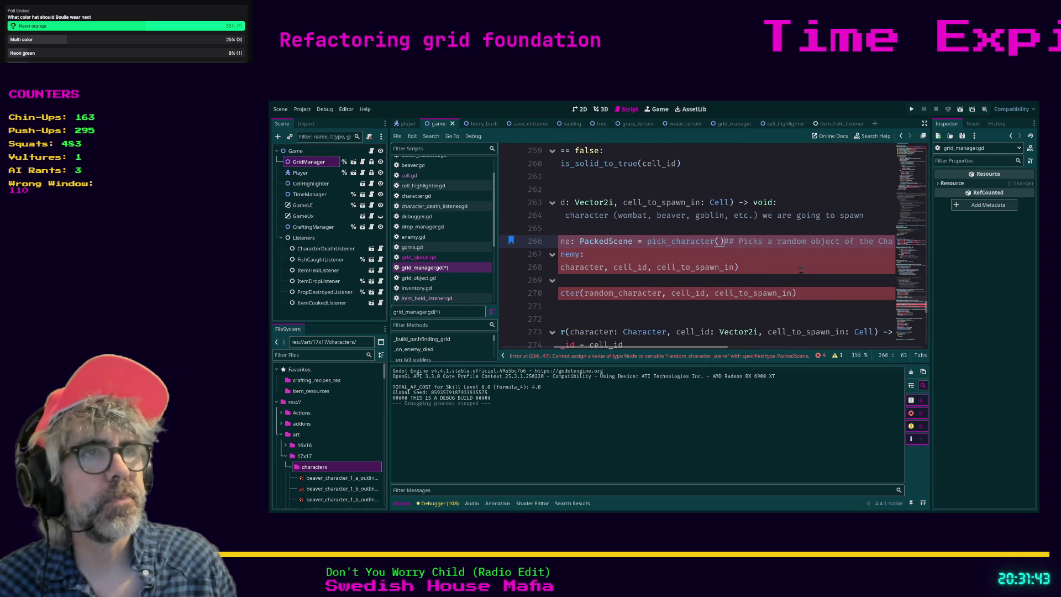
pyautogui.moveTo(685, 347); pyautogui.dragTo(631, 344)
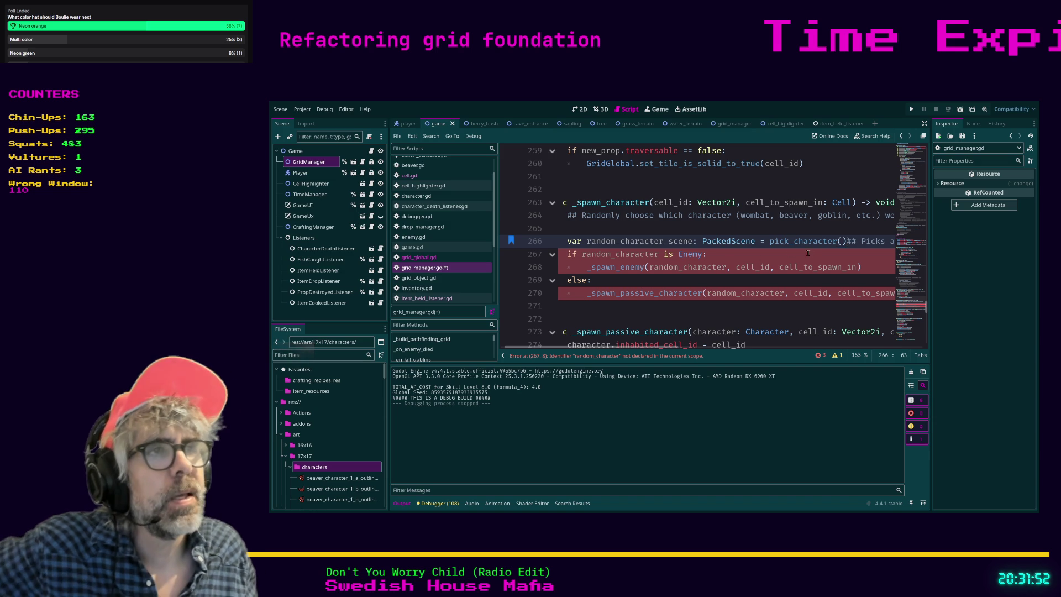
pyautogui.moveTo(568, 255); pyautogui.dragTo(714, 259)
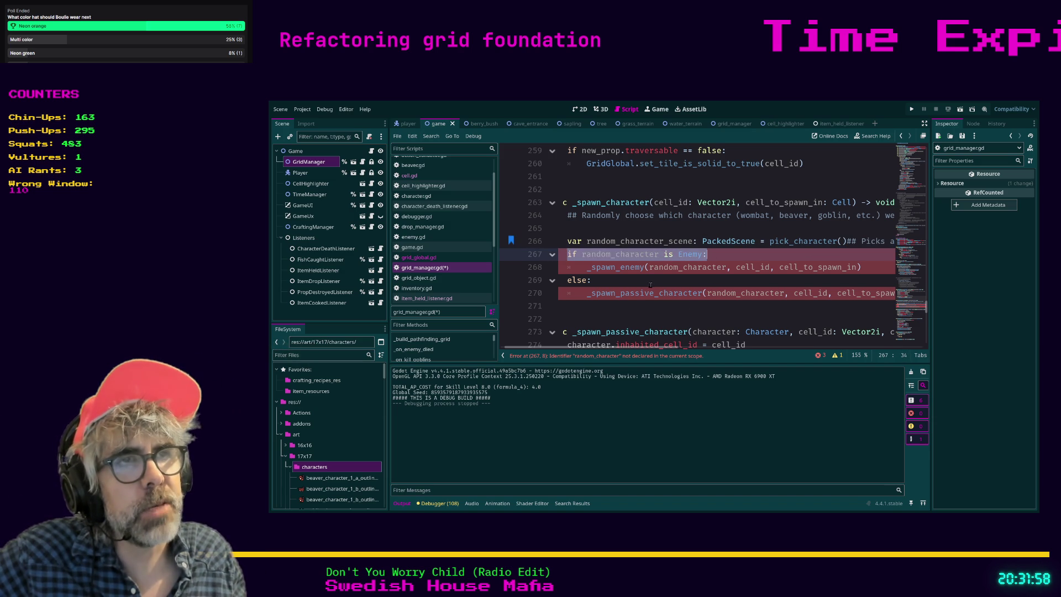
pyautogui.click(731, 255)
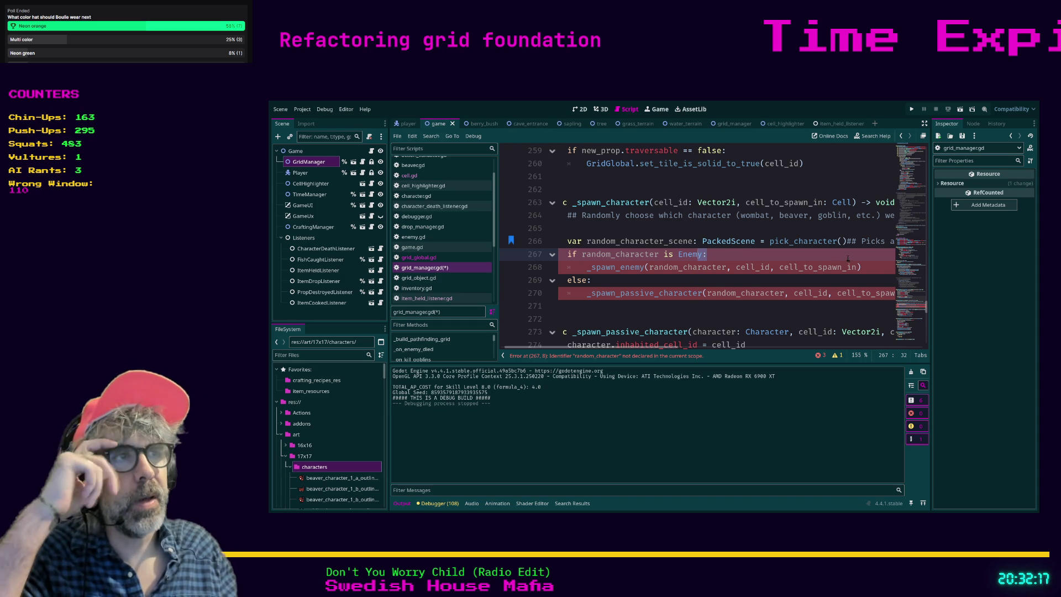
# - Restore .instantiate() after pick_character() and revert the PackedScene type back to Character
pyautogui.click(843, 241)
pyautogui.write(').')
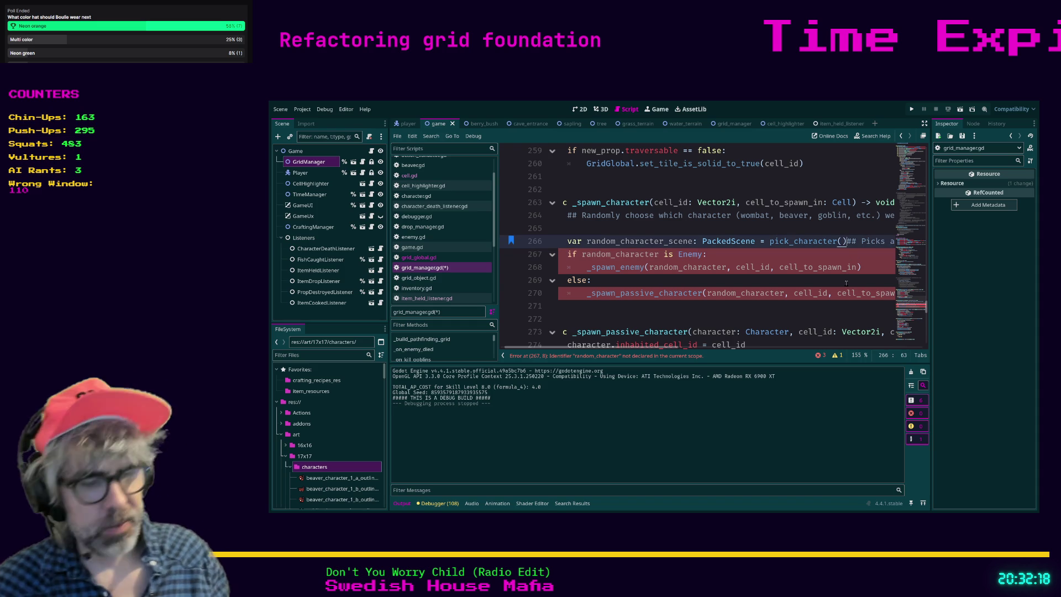
pyautogui.write('ins')
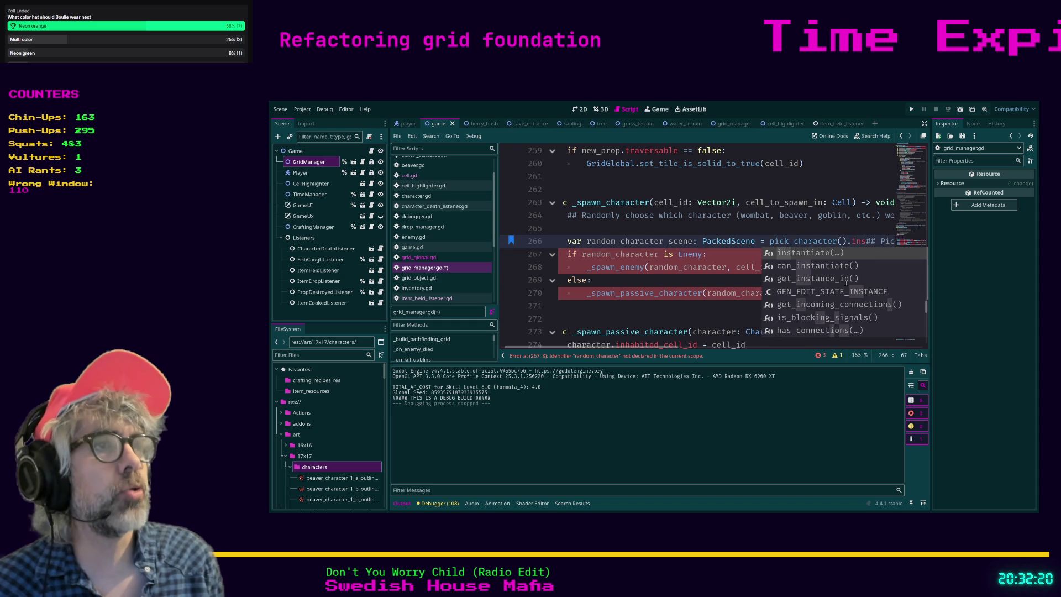
pyautogui.press('Return')
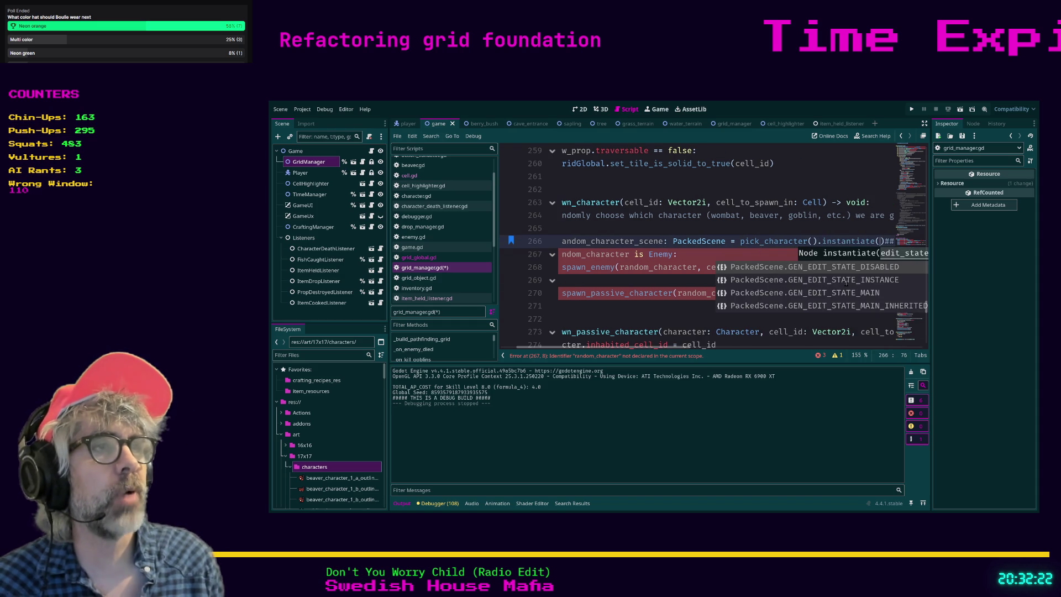
pyautogui.click(766, 249)
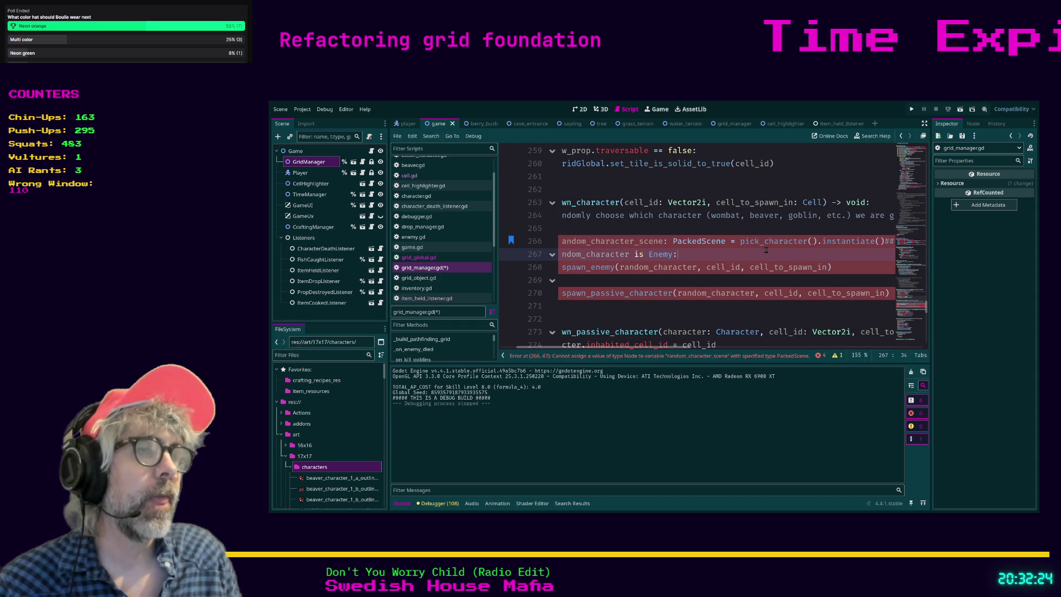
pyautogui.moveTo(680, 347); pyautogui.dragTo(675, 347)
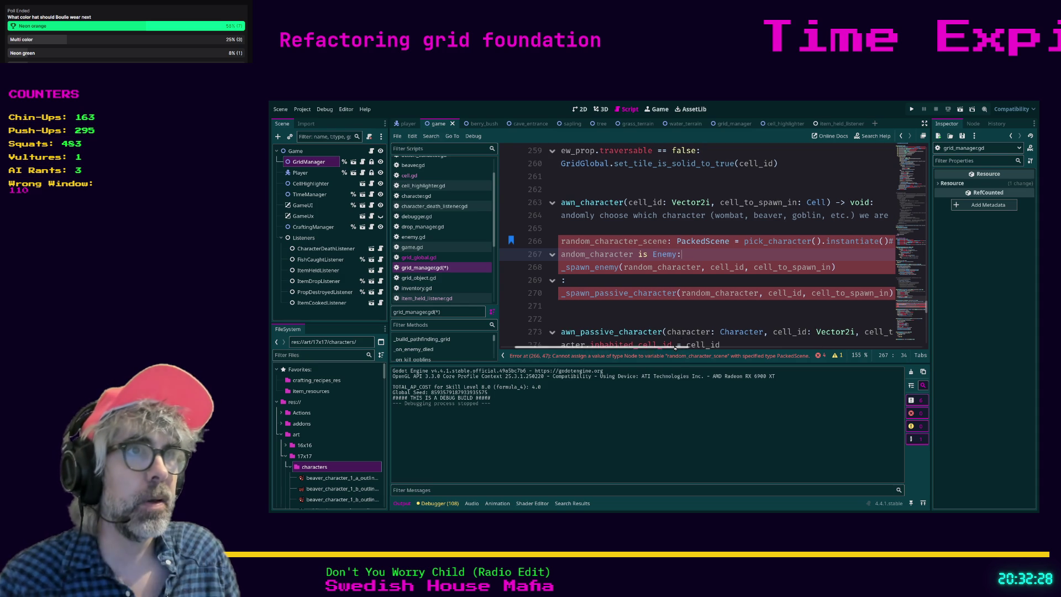
pyautogui.hotkey('ctrl', 'z')
pyautogui.hotkey('ctrl', 'z')
pyautogui.hotkey('ctrl', 'z')
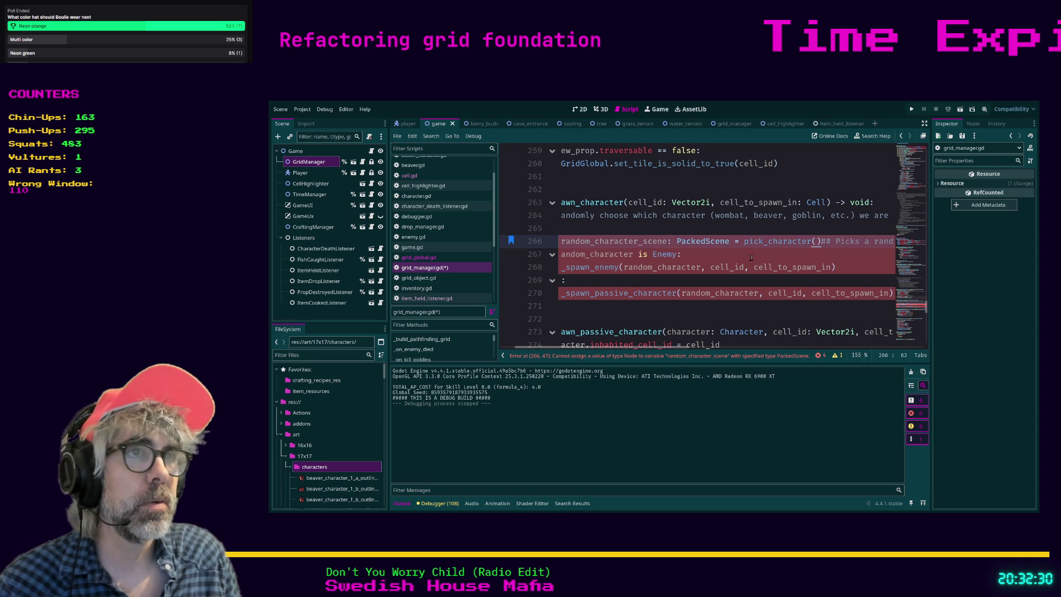
pyautogui.click(772, 259)
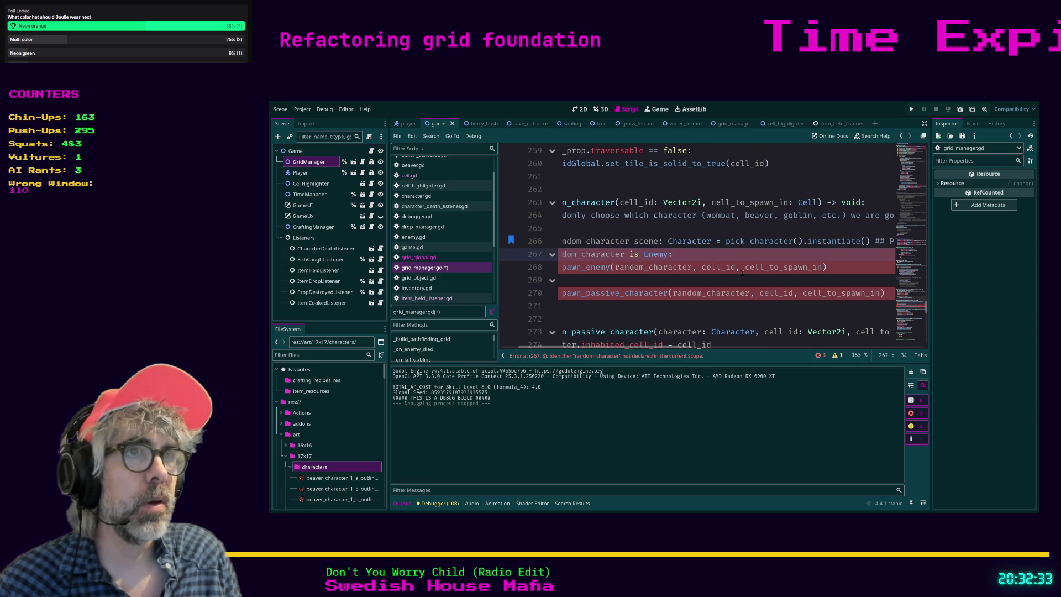
pyautogui.hscroll(-2, 667, 349)
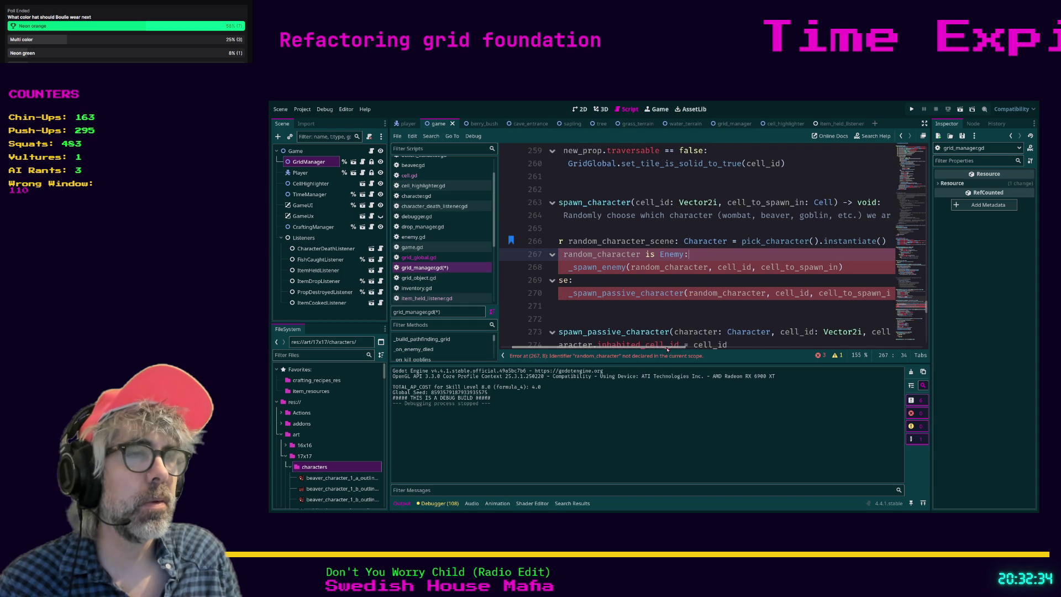
pyautogui.moveTo(667, 349); pyautogui.dragTo(655, 347)
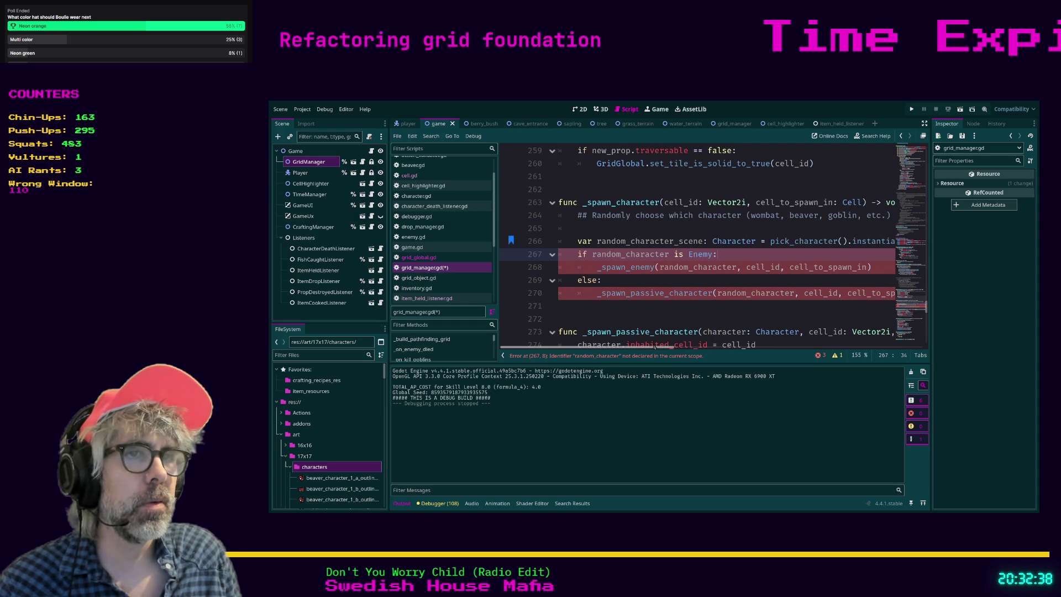
# - Trim the variable name on line 266 back to random_character
pyautogui.click(708, 241)
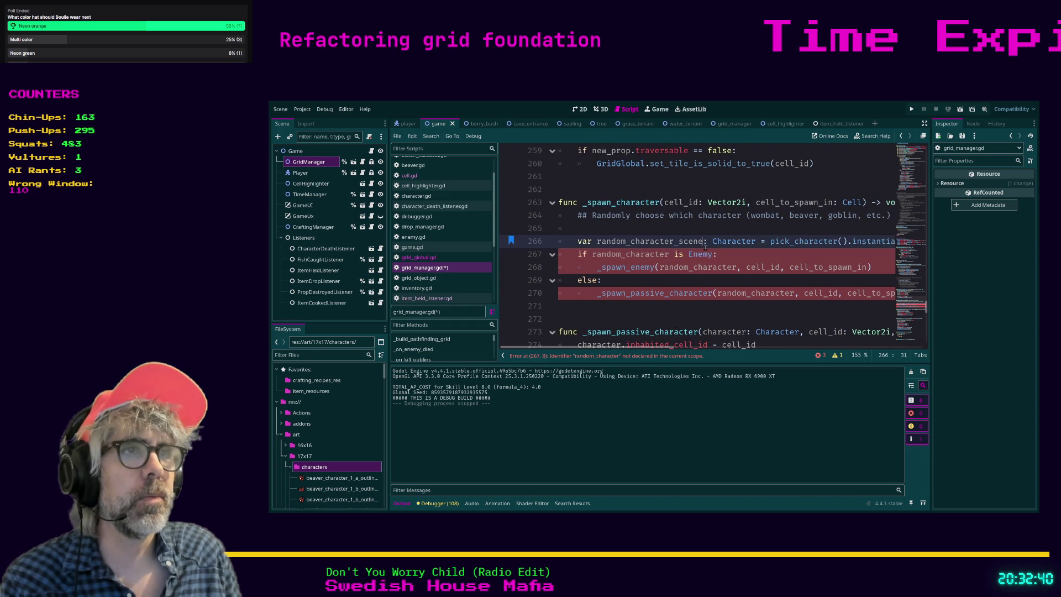
pyautogui.press('BackSpace')
pyautogui.press('BackSpace')
pyautogui.press('BackSpace')
pyautogui.press('BackSpace')
pyautogui.press('BackSpace')
pyautogui.press('BackSpace')
pyautogui.press('Down')
pyautogui.press('Down')
pyautogui.press('Down')
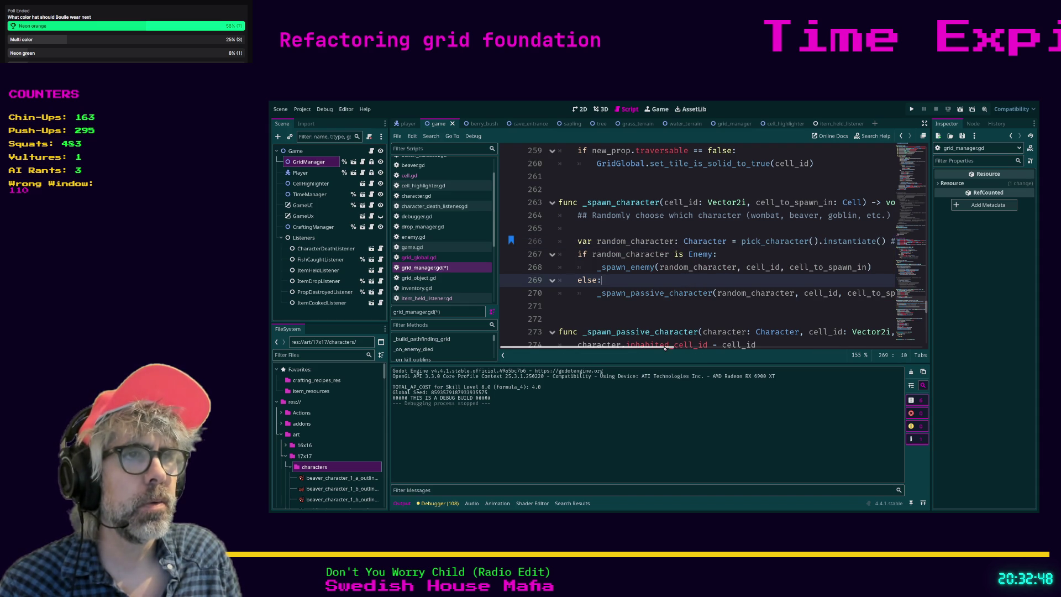
pyautogui.moveTo(665, 348); pyautogui.dragTo(670, 349)
pyautogui.hscroll(-2, 669, 349)
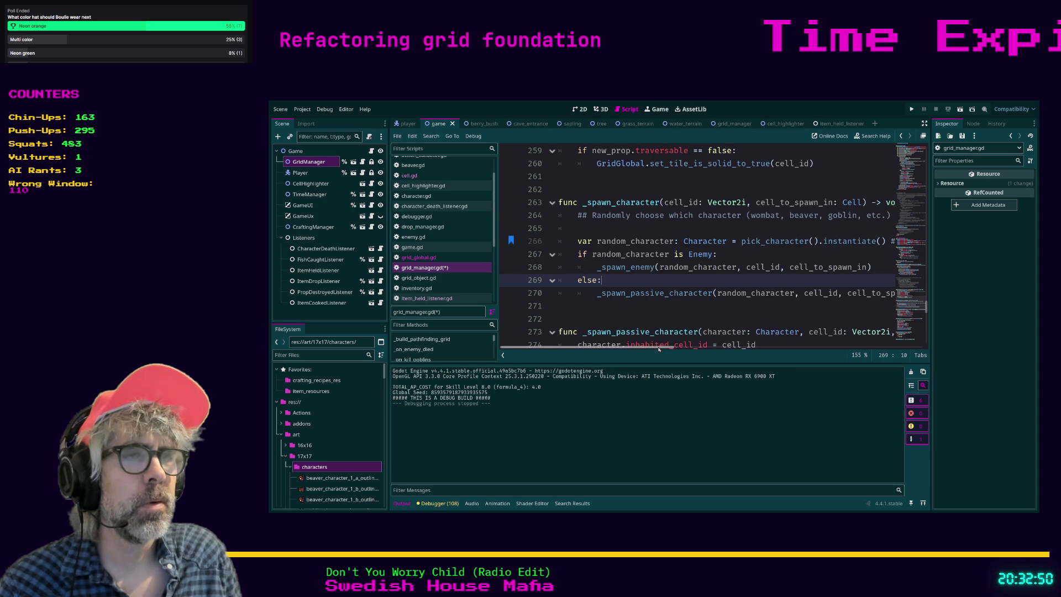
# - Jump to the _spawn_enemy definition and save grid_manager.gd
pyautogui.keyDown('ctrl'); pyautogui.click(629, 272); pyautogui.keyUp('ctrl')
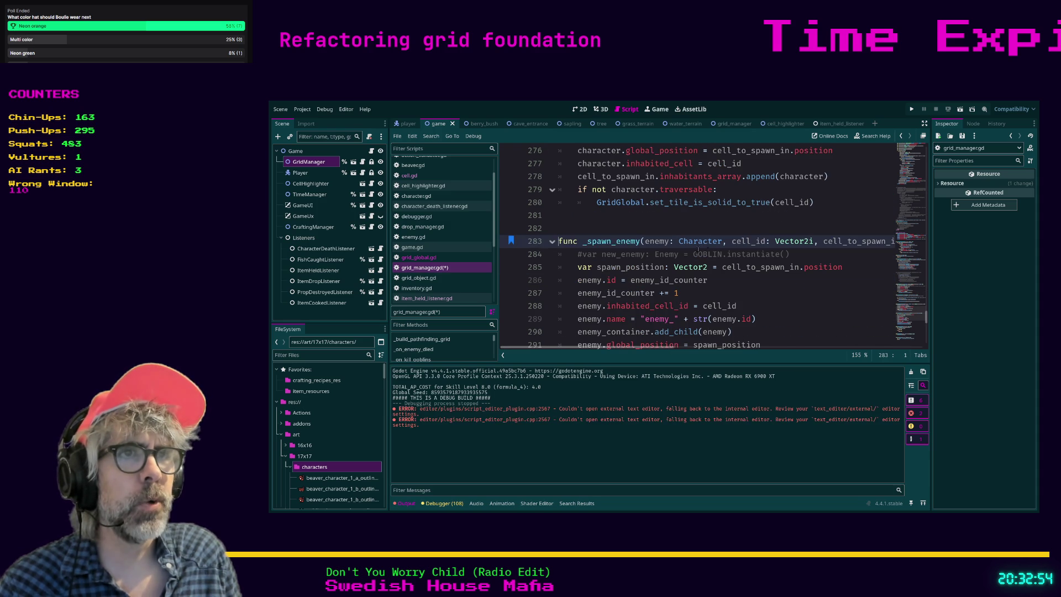
pyautogui.click(765, 294)
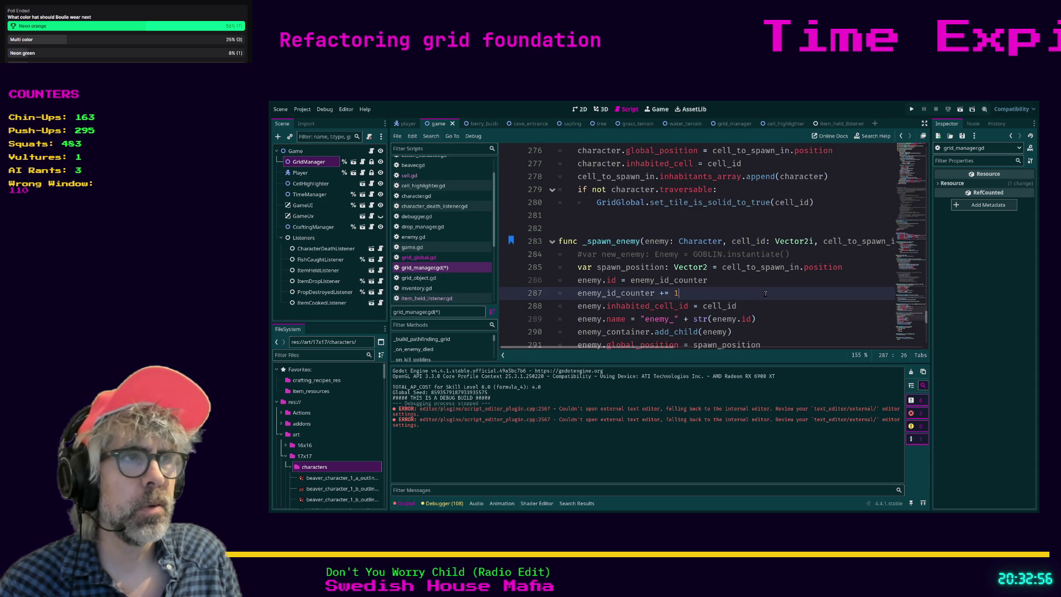
pyautogui.hotkey('ctrl', 's')
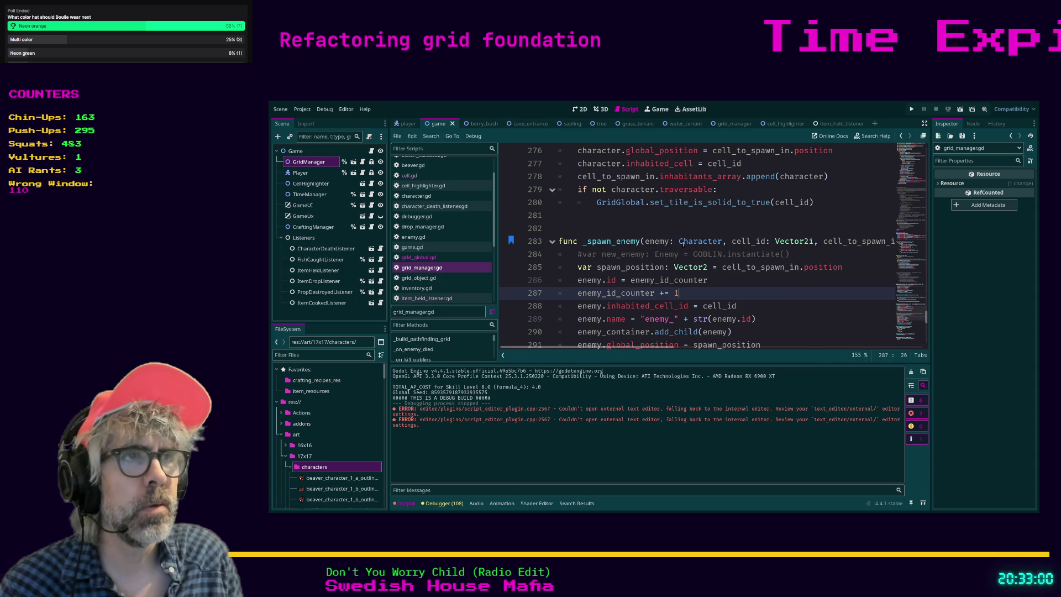
pyautogui.scroll(-1, 766, 278)
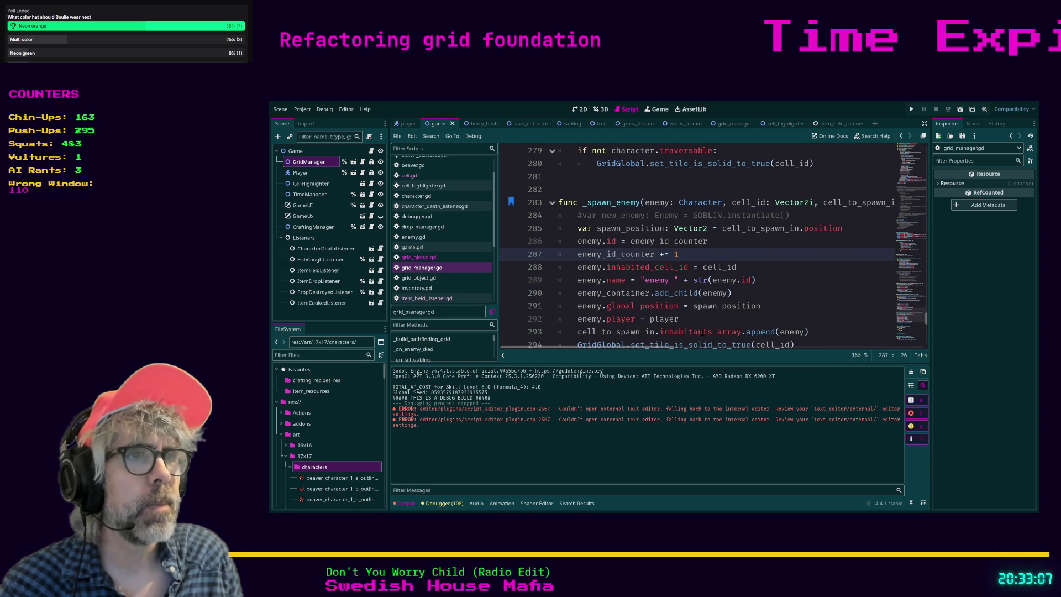
pyautogui.moveTo(649, 348)
pyautogui.mouseDown()
pyautogui.moveTo(694, 350)
pyautogui.moveTo(646, 345)
pyautogui.mouseUp()
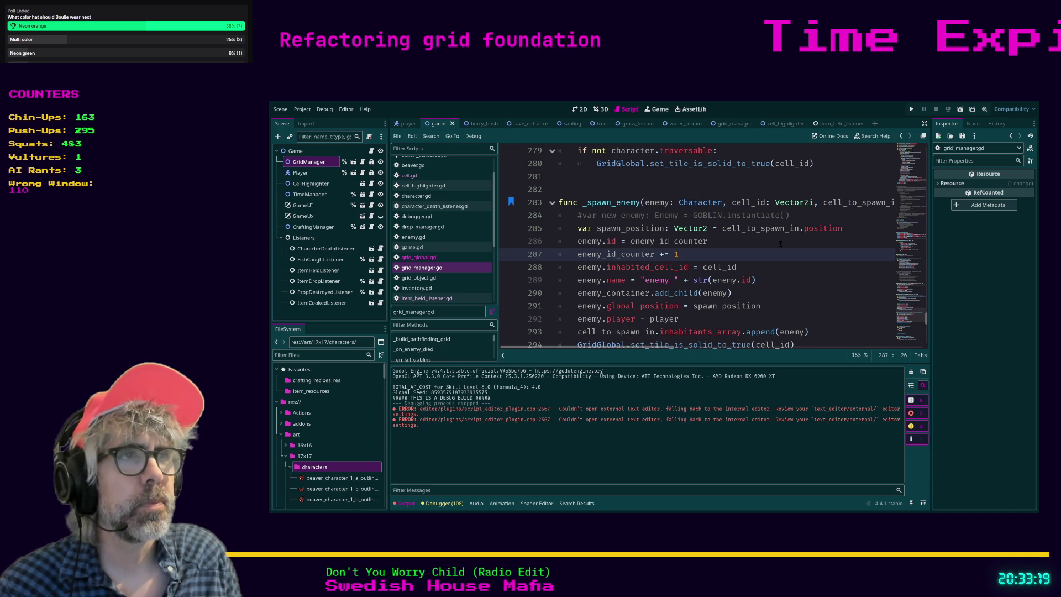
# - Replace .position with .global_position on line 285 and save the script
pyautogui.doubleClick(814, 228)
pyautogui.write('Glo')
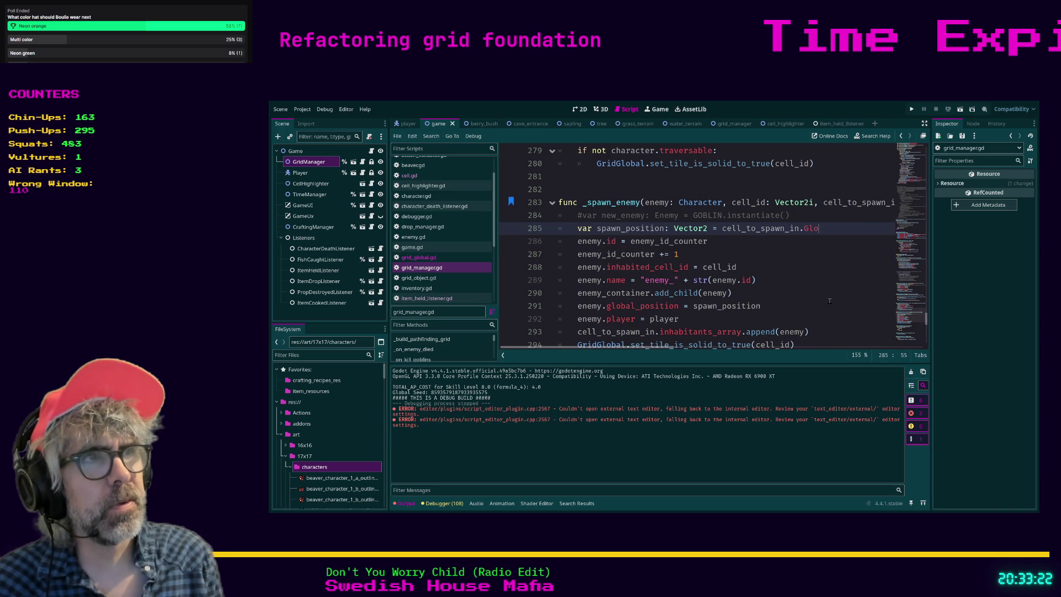
pyautogui.press('Return')
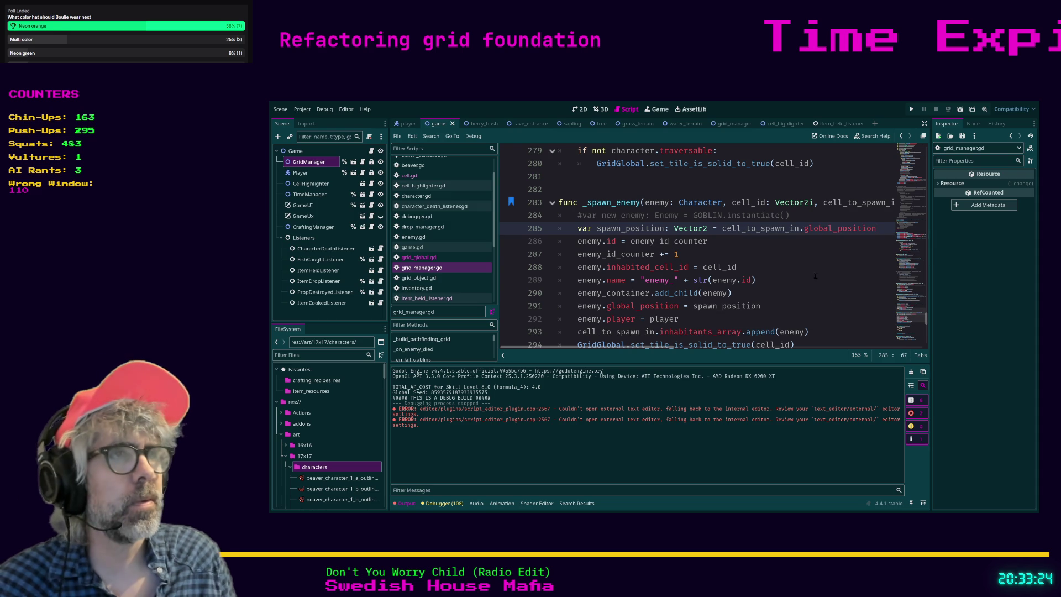
pyautogui.click(775, 256)
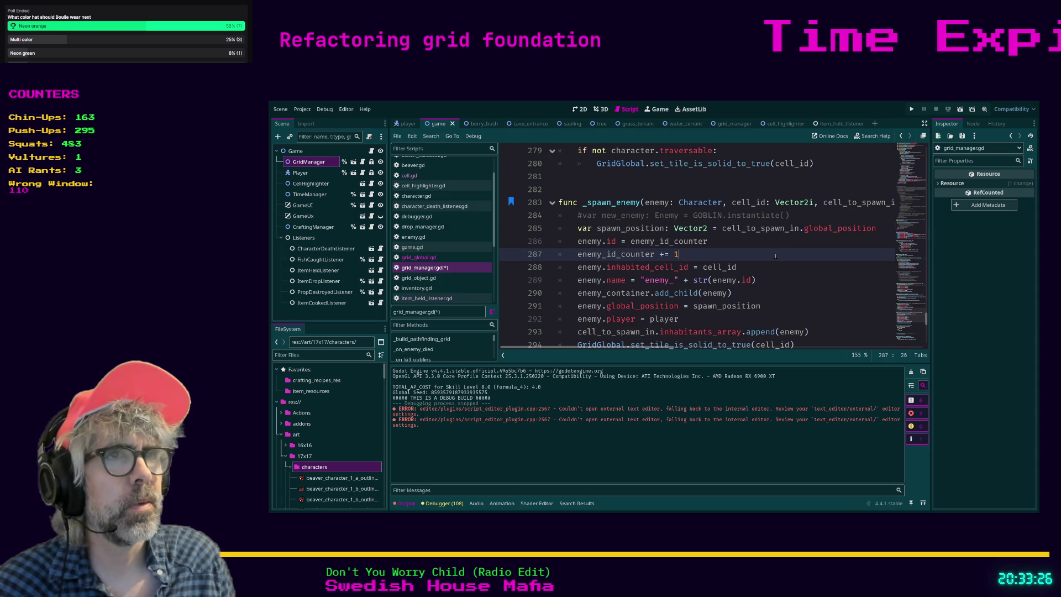
pyautogui.scroll(-1, 705, 241)
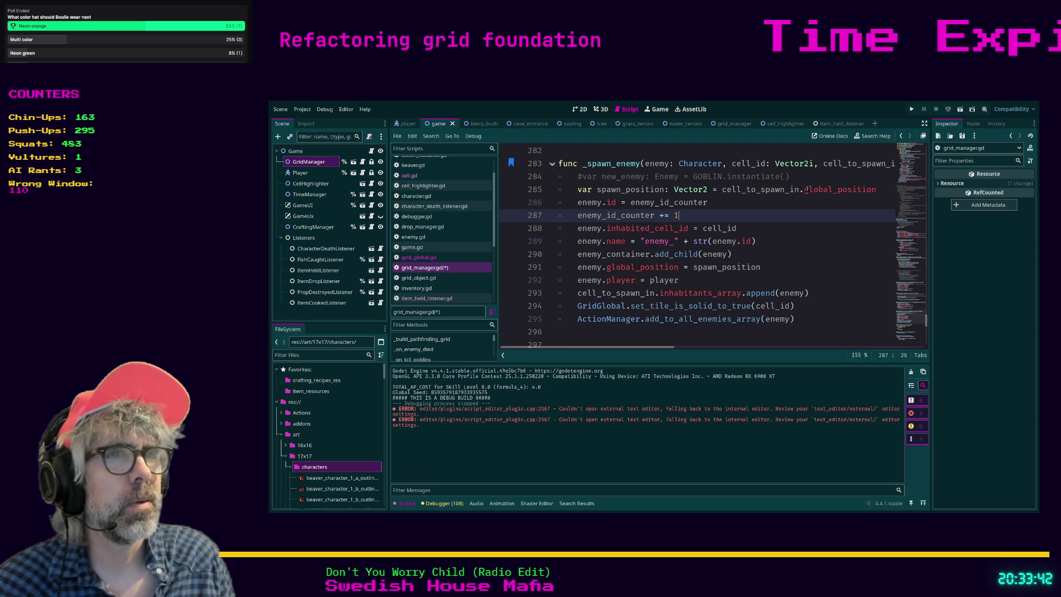
pyautogui.click(719, 279)
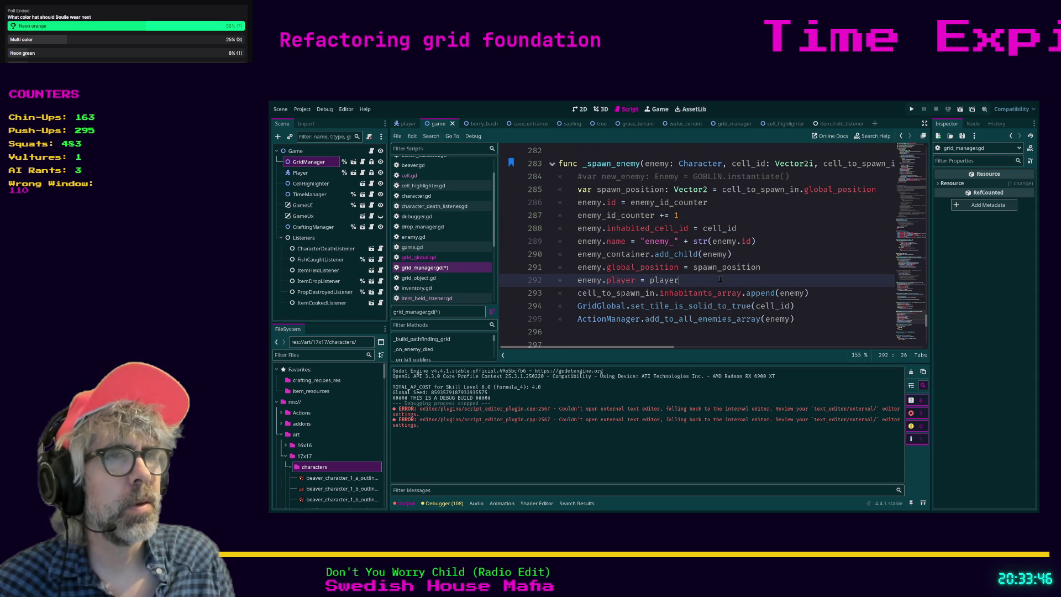
pyautogui.hotkey('ctrl', 's')
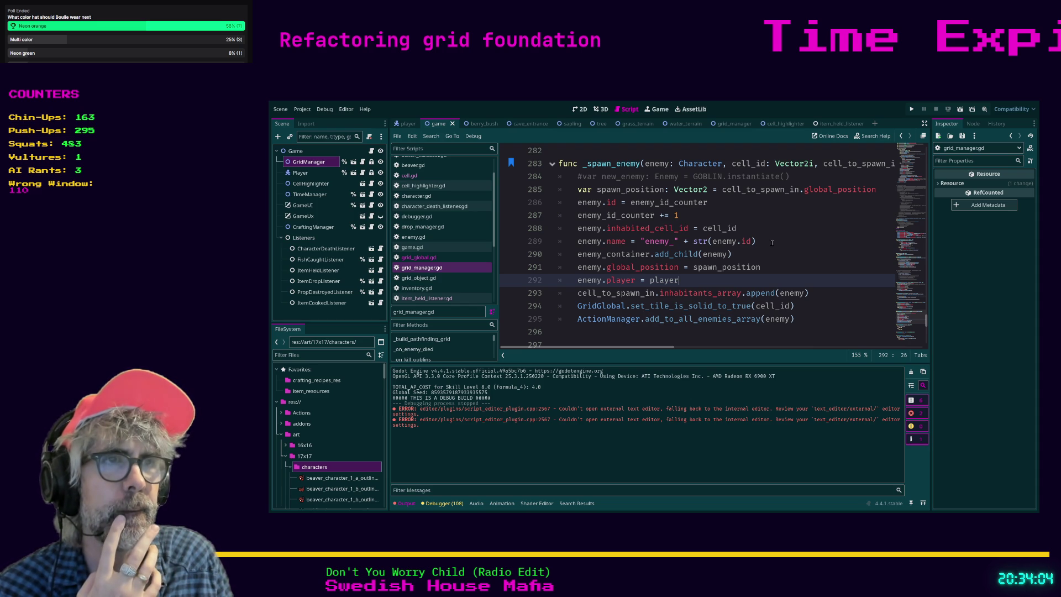
pyautogui.click(752, 254)
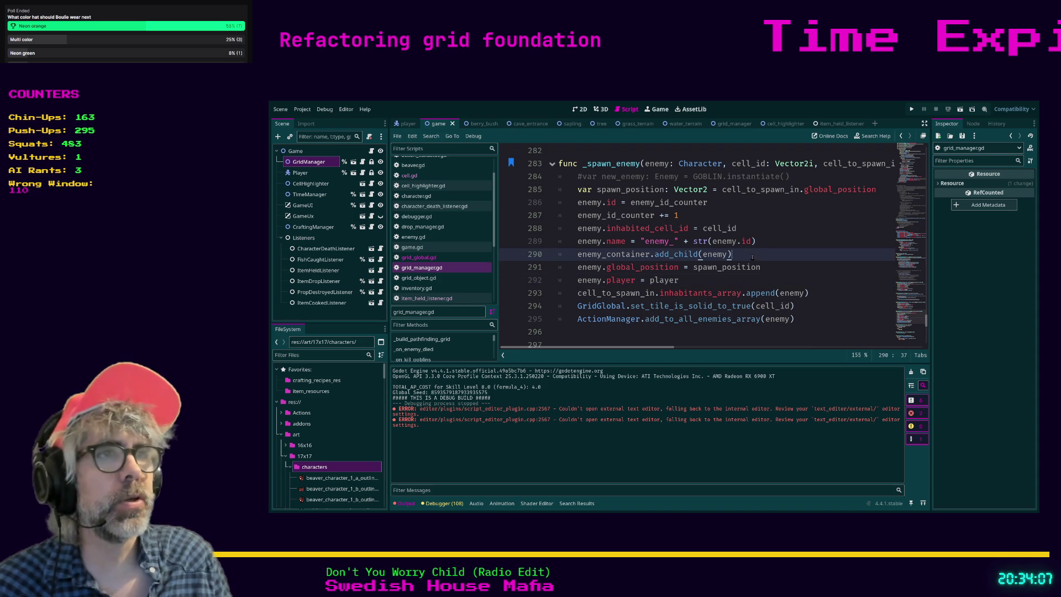
# - Comment out enemy_container.add_child and add cell_to_spawn_in.add_inhabitant_to_cell(enemy) below it
pyautogui.hotkey('ctrl', 'k')
pyautogui.press('Return')
pyautogui.write('cel')
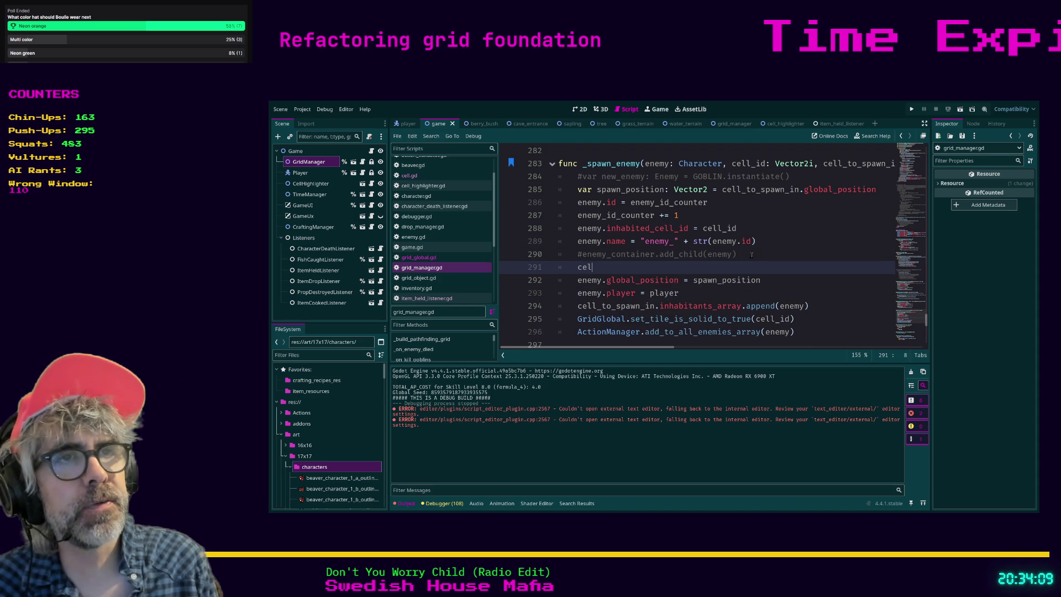
pyautogui.write('l.add')
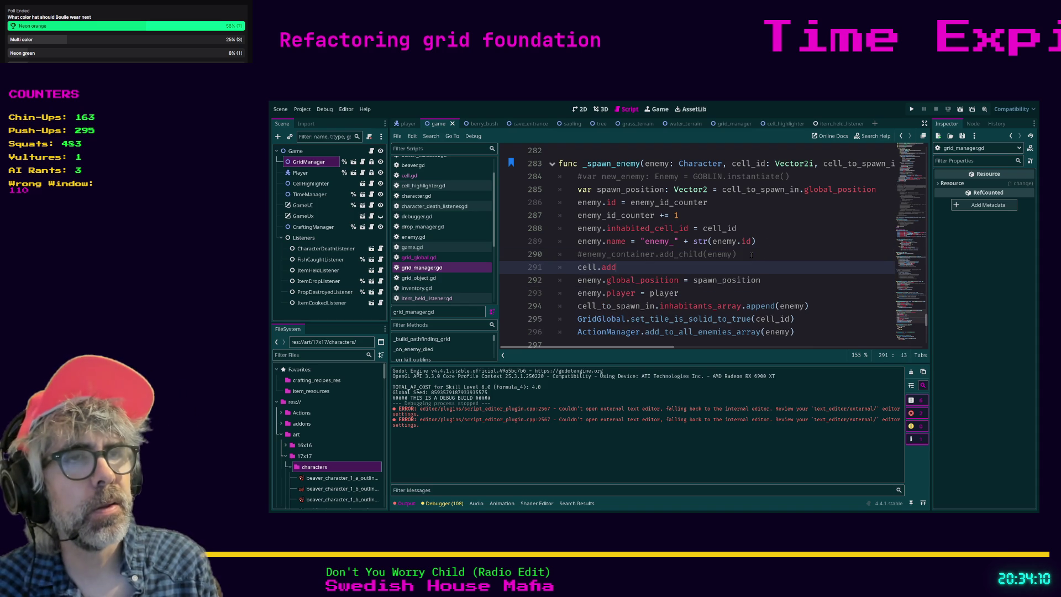
pyautogui.press('BackSpace')
pyautogui.press('BackSpace')
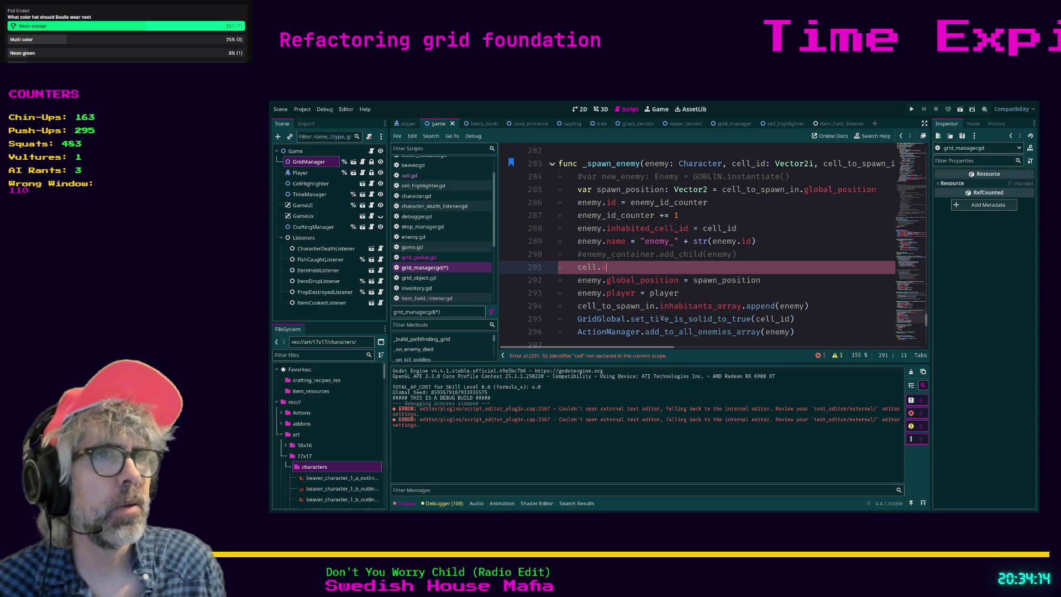
pyautogui.write('_to_spawn_in')
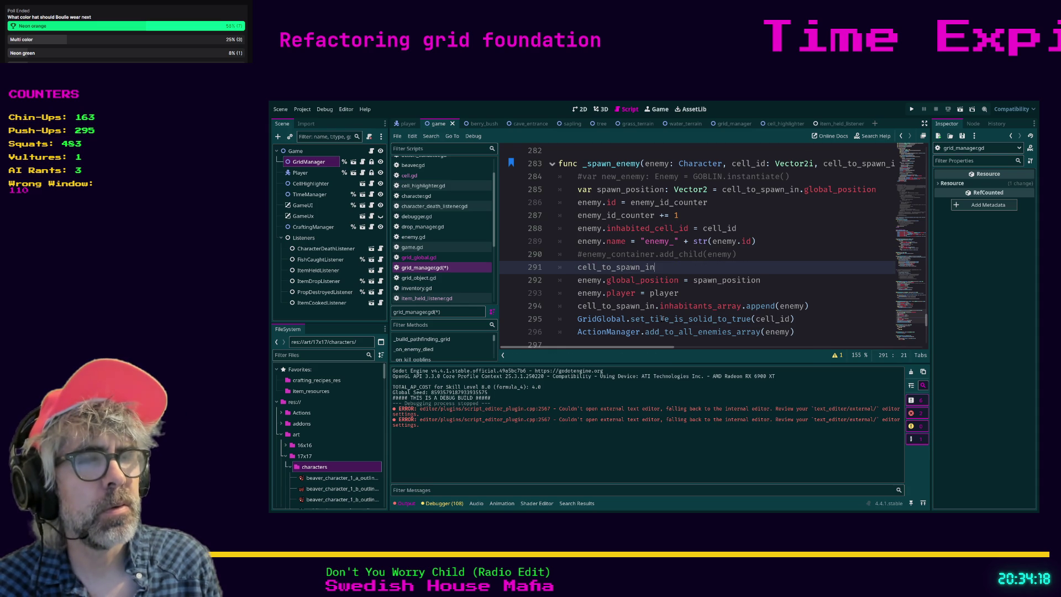
pyautogui.write('.add')
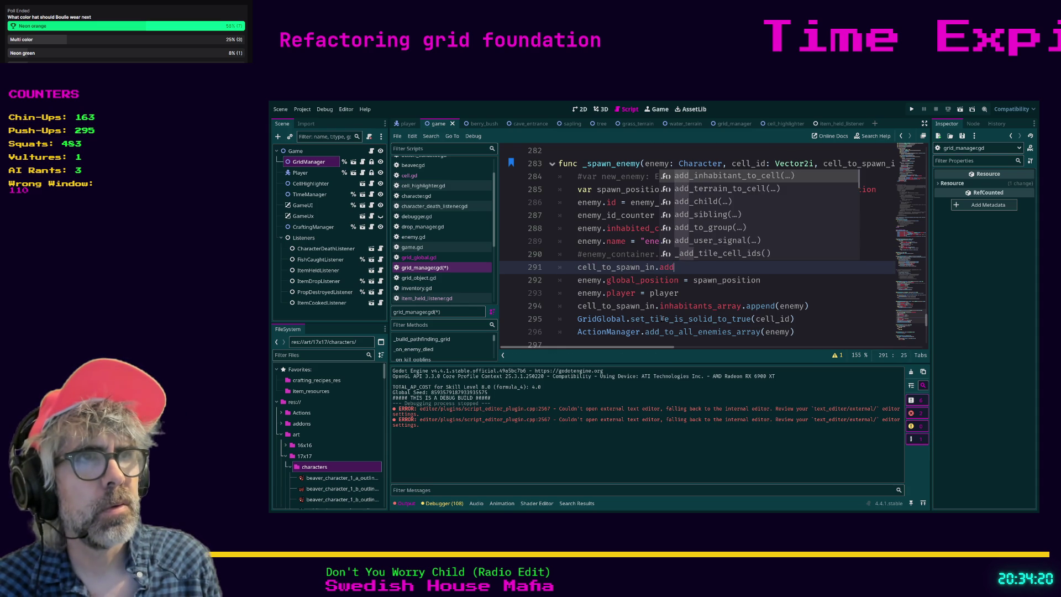
pyautogui.press('Return')
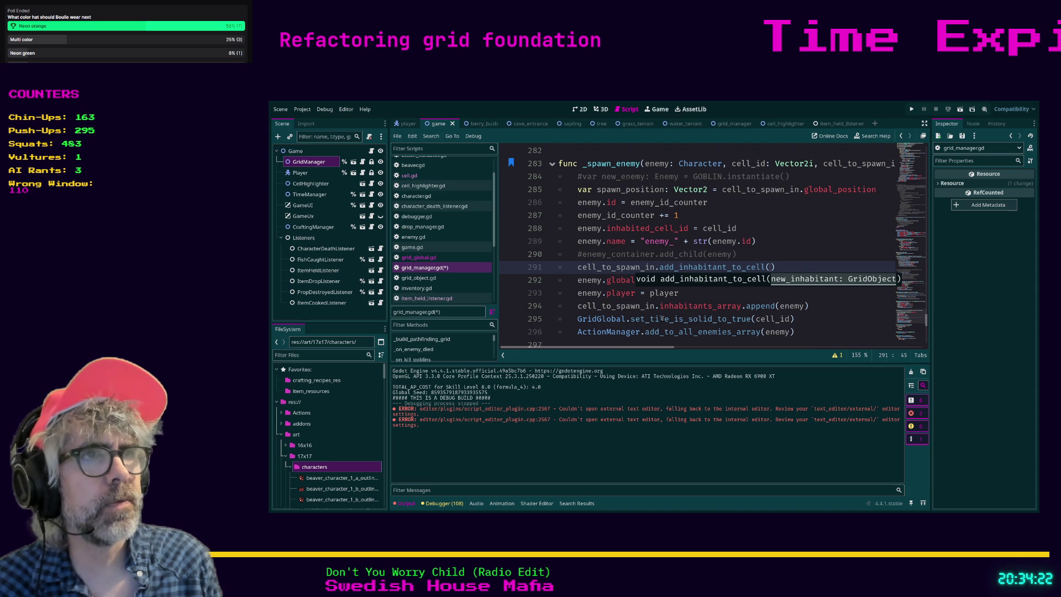
pyautogui.write('ene')
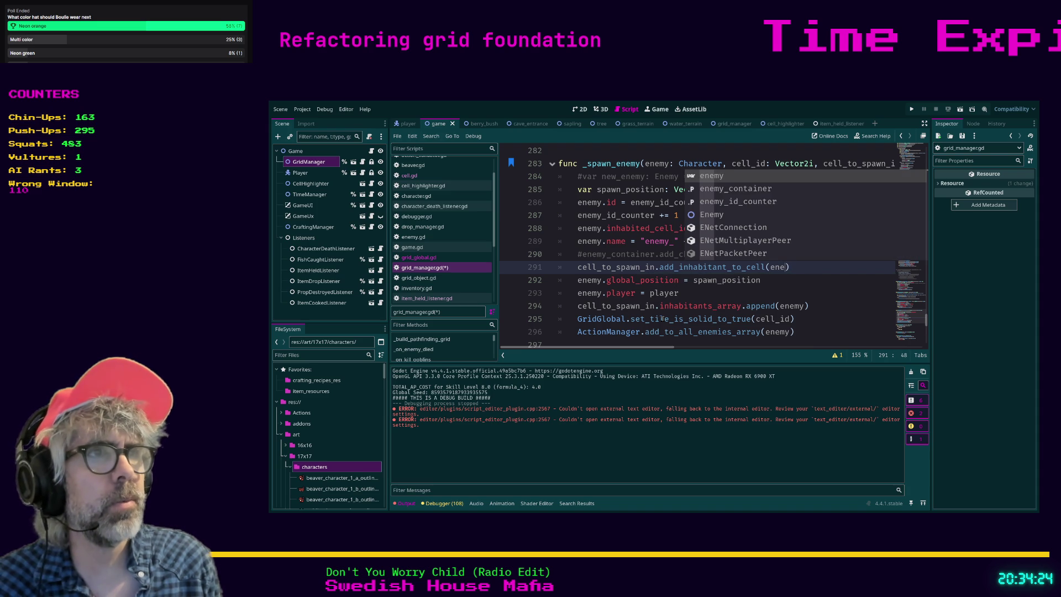
pyautogui.write('my')
pyautogui.click(633, 291)
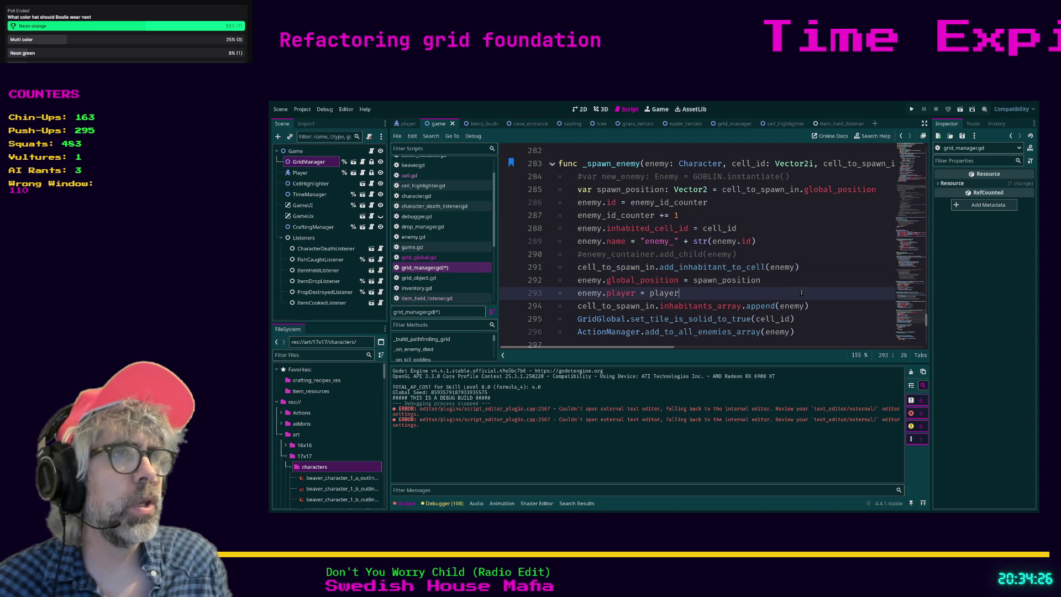
# - Comment out the inhabitants_array append line in _spawn_enemy and save grid_manager.gd
pyautogui.click(781, 267)
pyautogui.scroll(2, 781, 268)
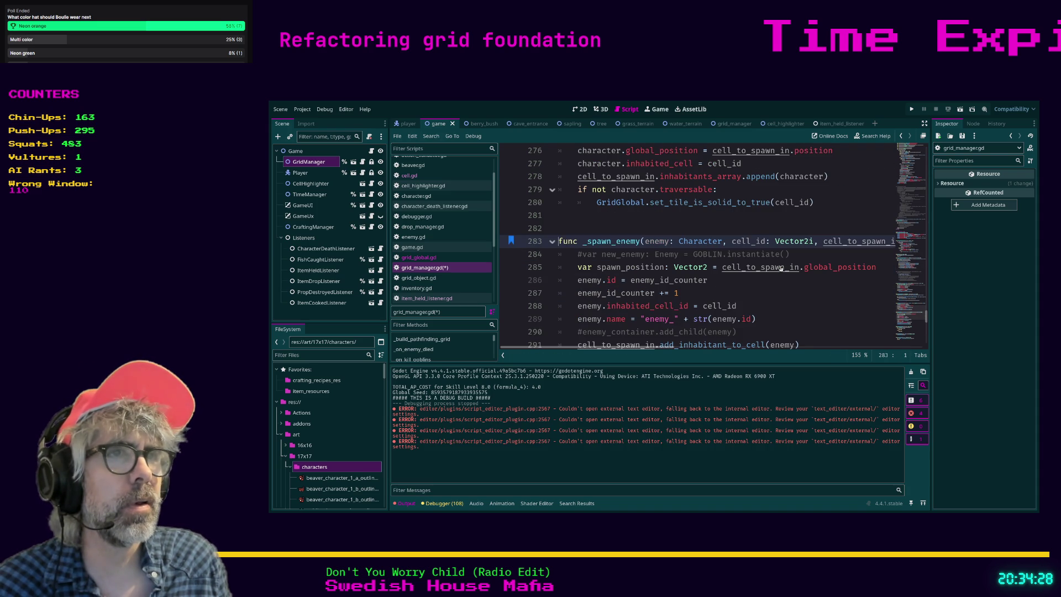
pyautogui.scroll(-1, 774, 249)
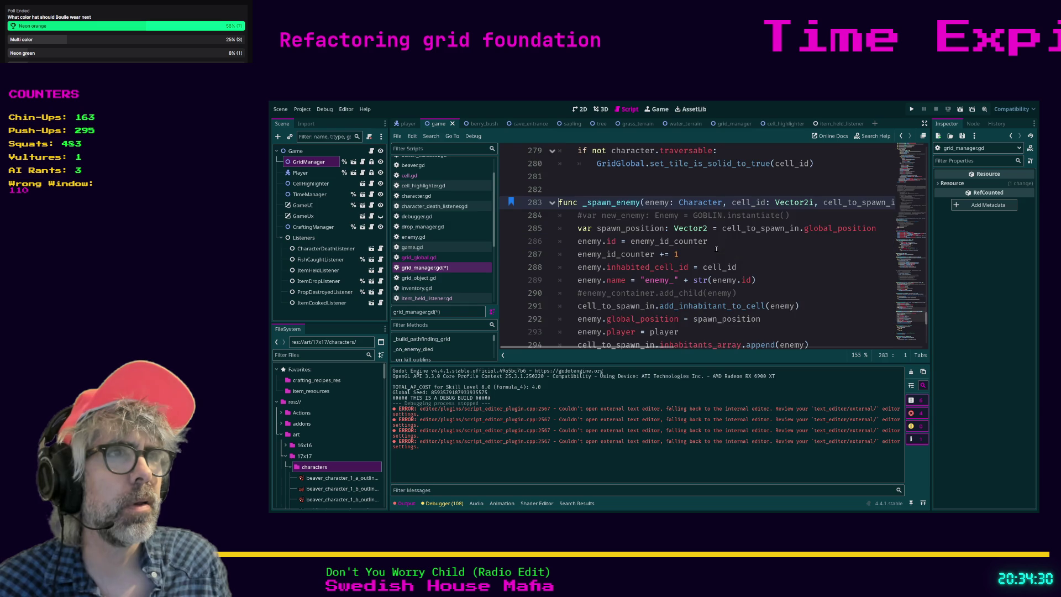
pyautogui.scroll(-1, 764, 254)
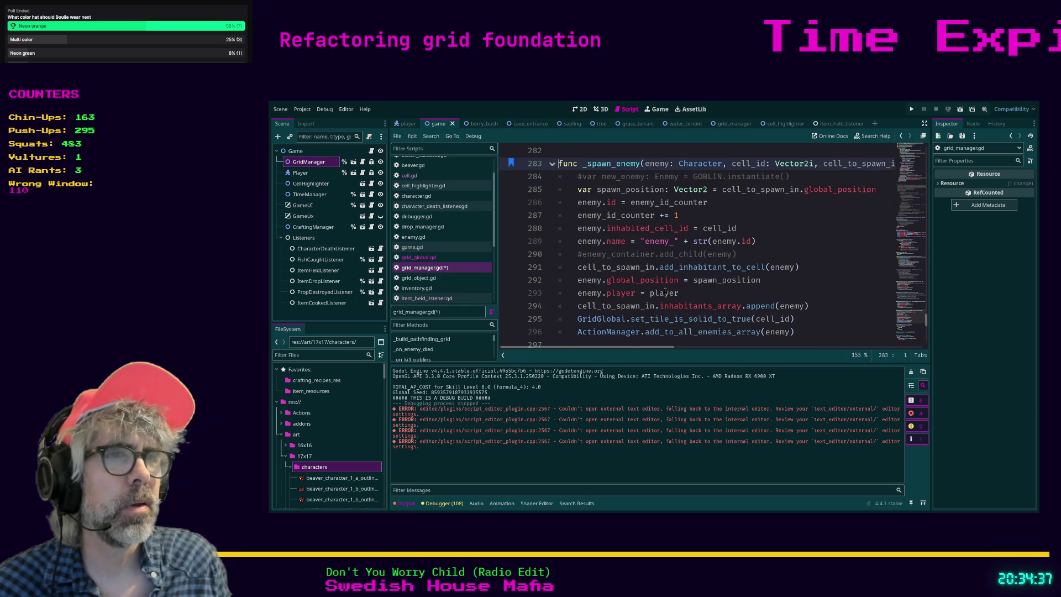
pyautogui.scroll(-1, 638, 293)
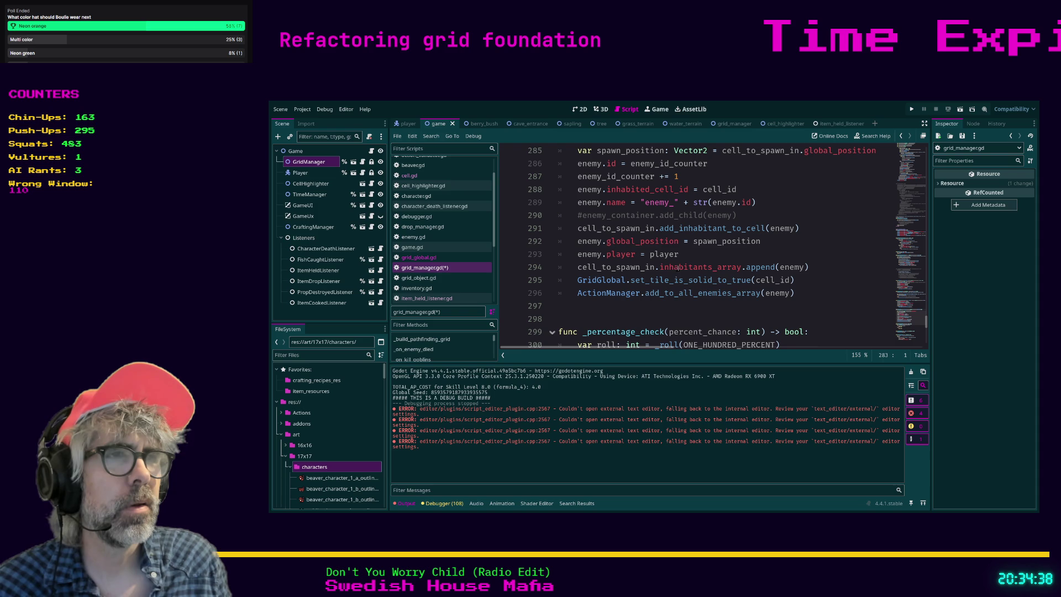
pyautogui.click(823, 267)
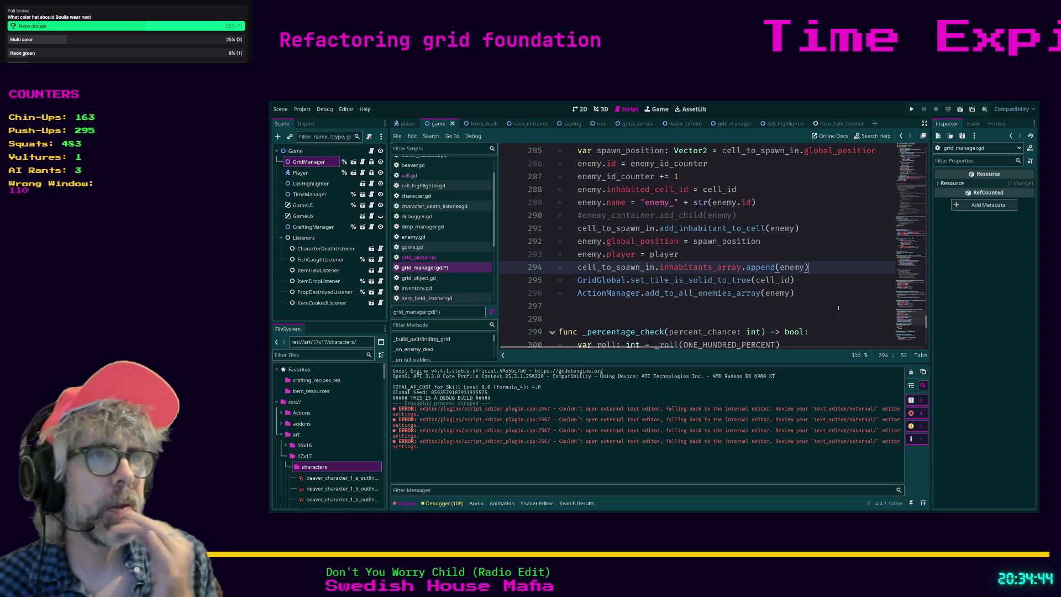
pyautogui.hotkey('ctrl', 'k')
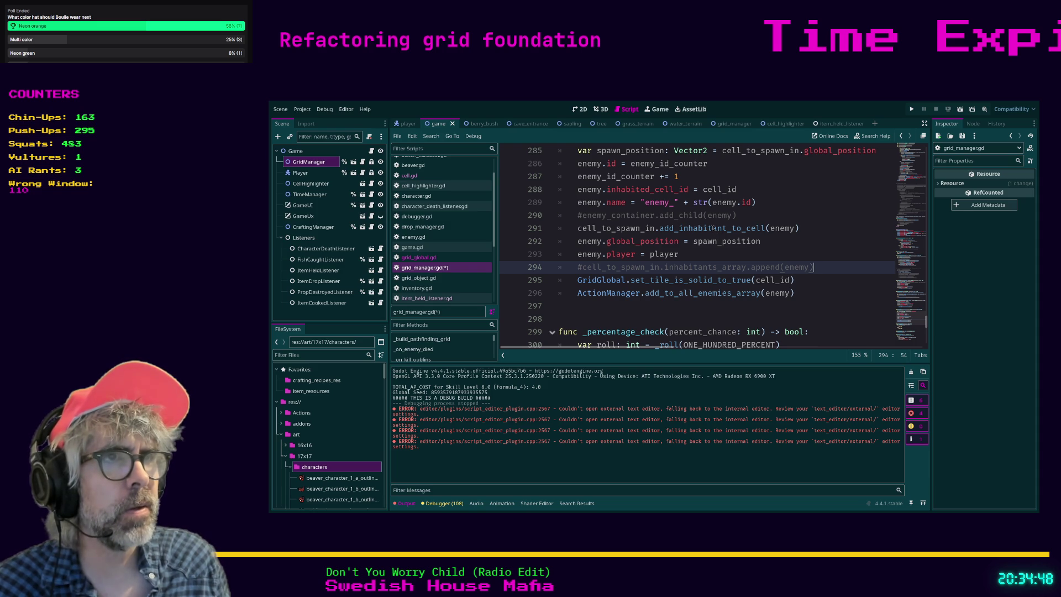
pyautogui.click(699, 304)
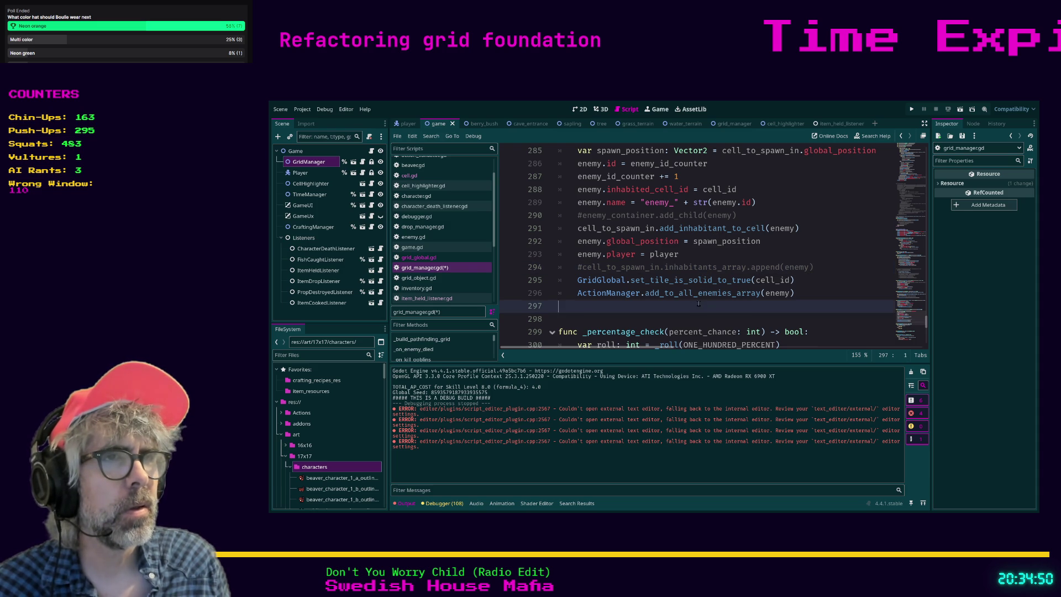
pyautogui.hotkey('ctrl', 's')
pyautogui.hotkey('ctrl', 's')
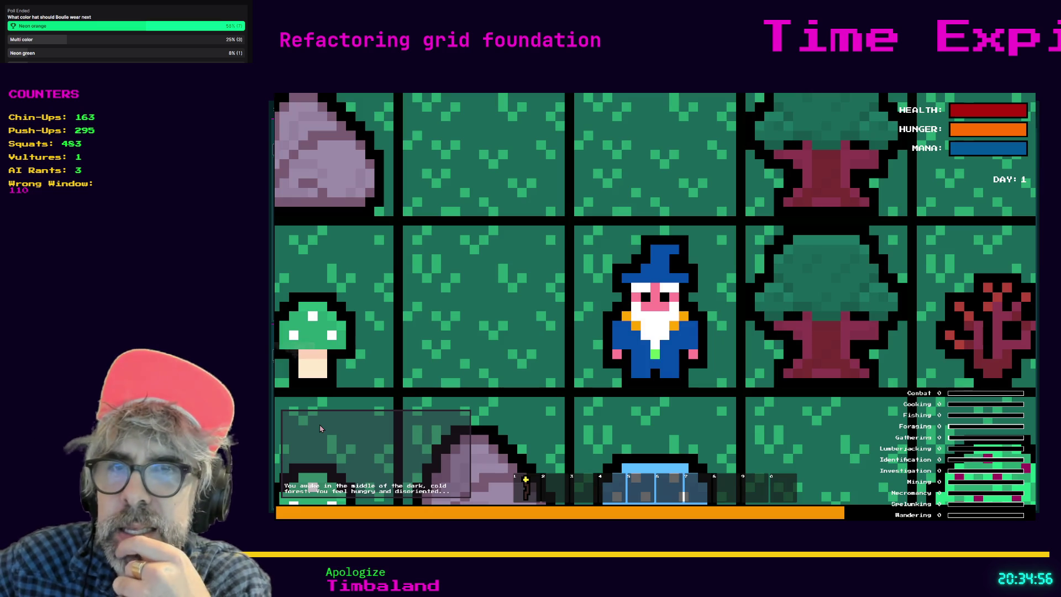
# - Stop the test run with F8, returning to grid_manager.gd's revised _spawn_enemy code
pyautogui.scroll(-3, 320, 429)
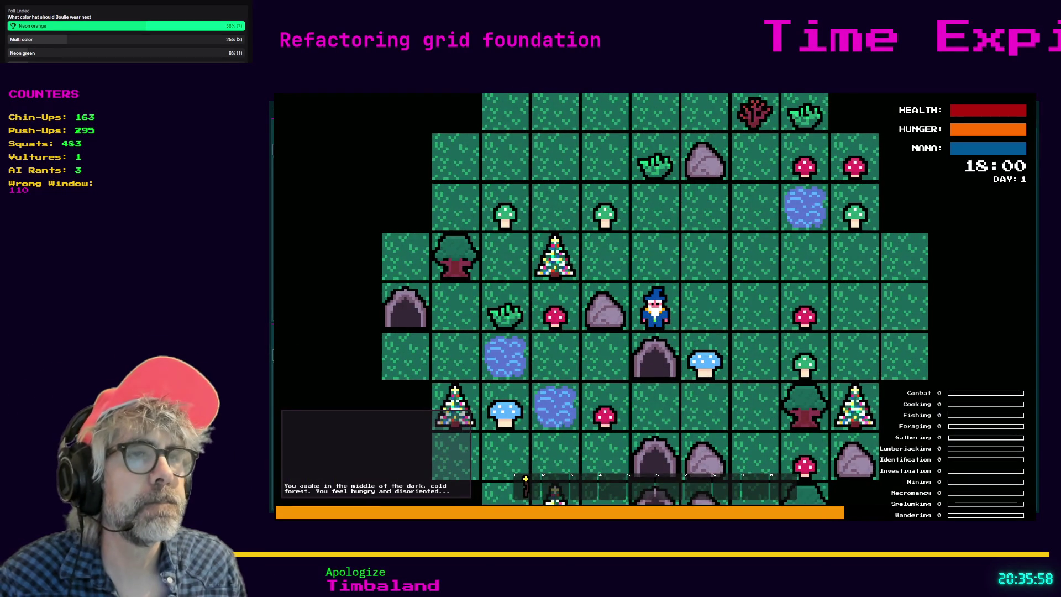
pyautogui.press('F8')
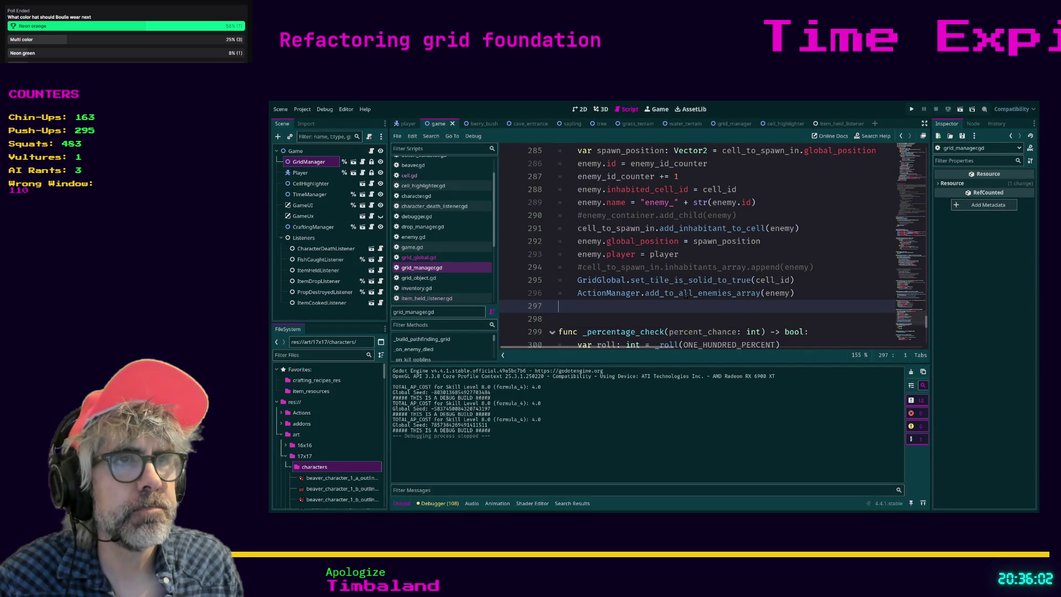
# - Delete the var spawn_position declaration on line 285 along with its leftover empty line
pyautogui.click(436, 258)
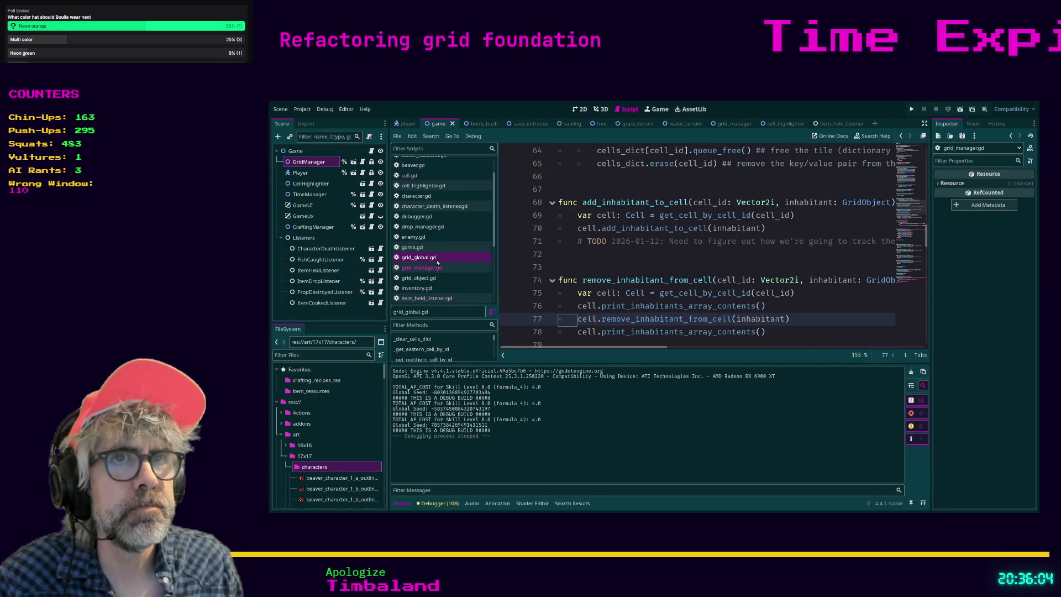
pyautogui.click(437, 268)
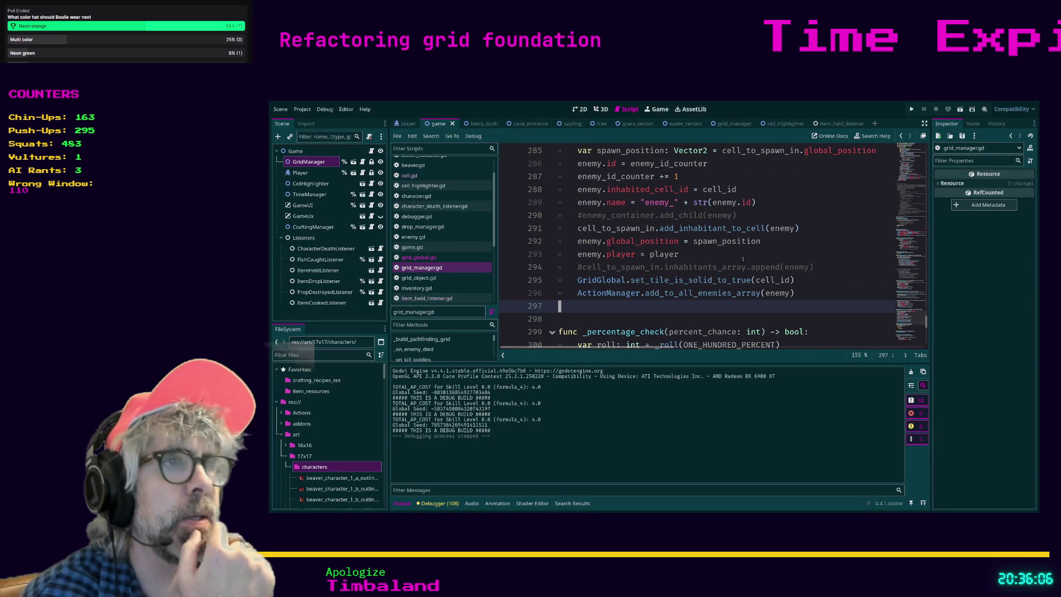
pyautogui.scroll(1, 702, 266)
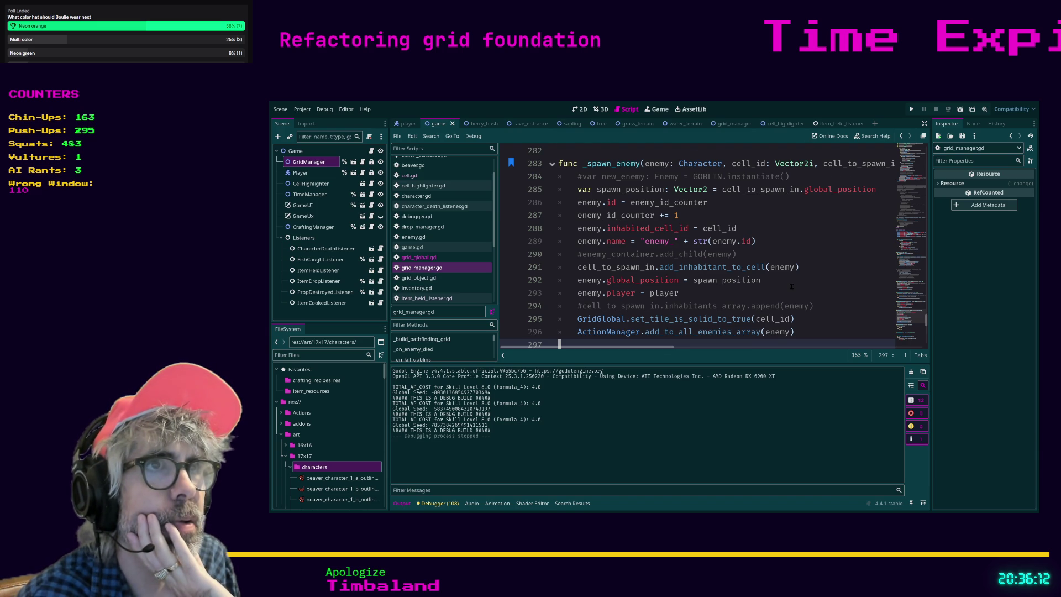
pyautogui.scroll(1, 792, 286)
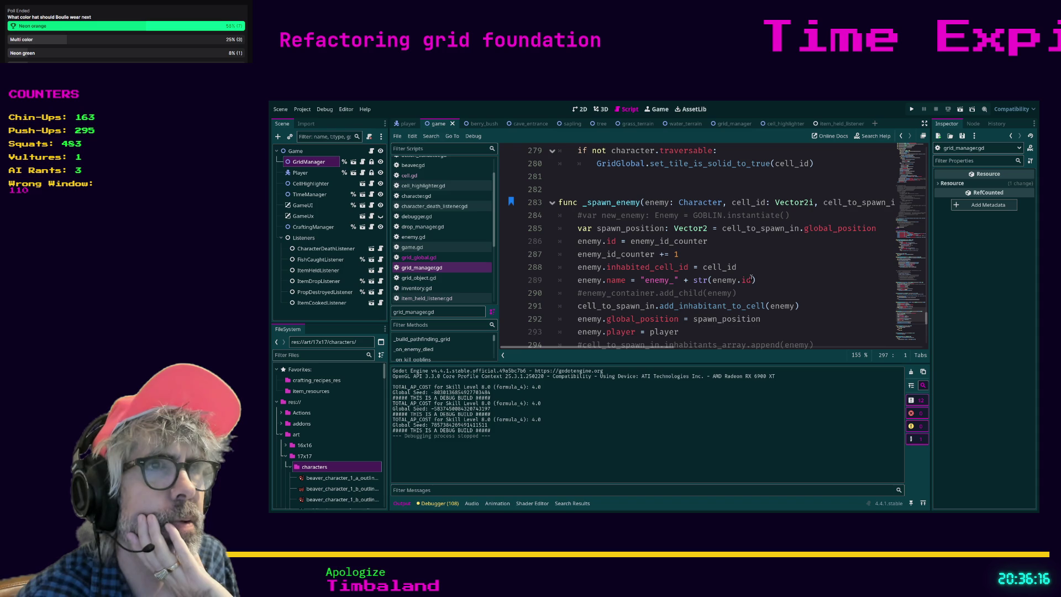
pyautogui.click(605, 228)
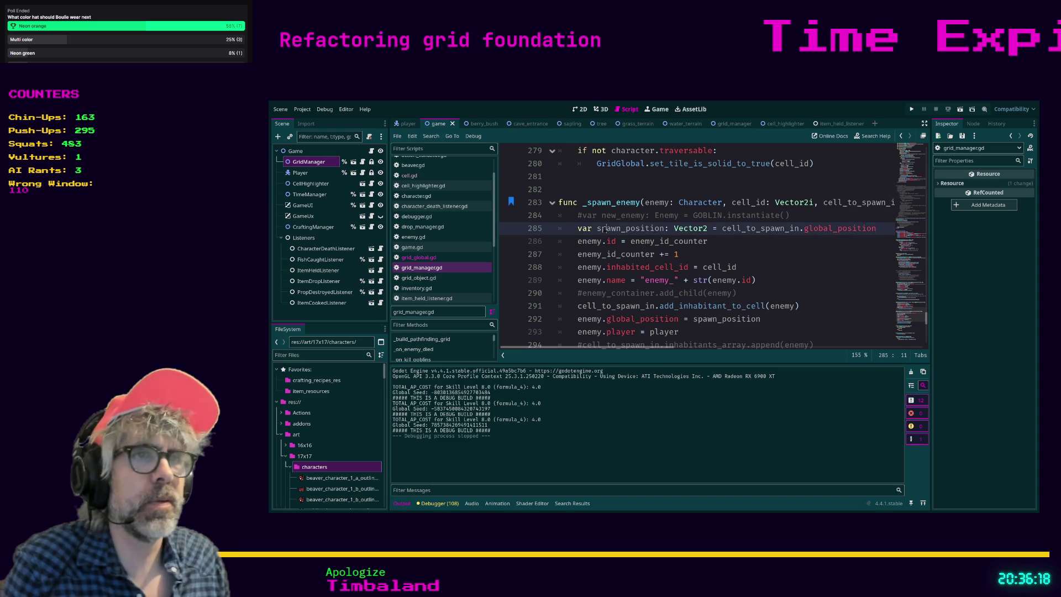
pyautogui.tripleClick(605, 228)
pyautogui.press('BackSpace')
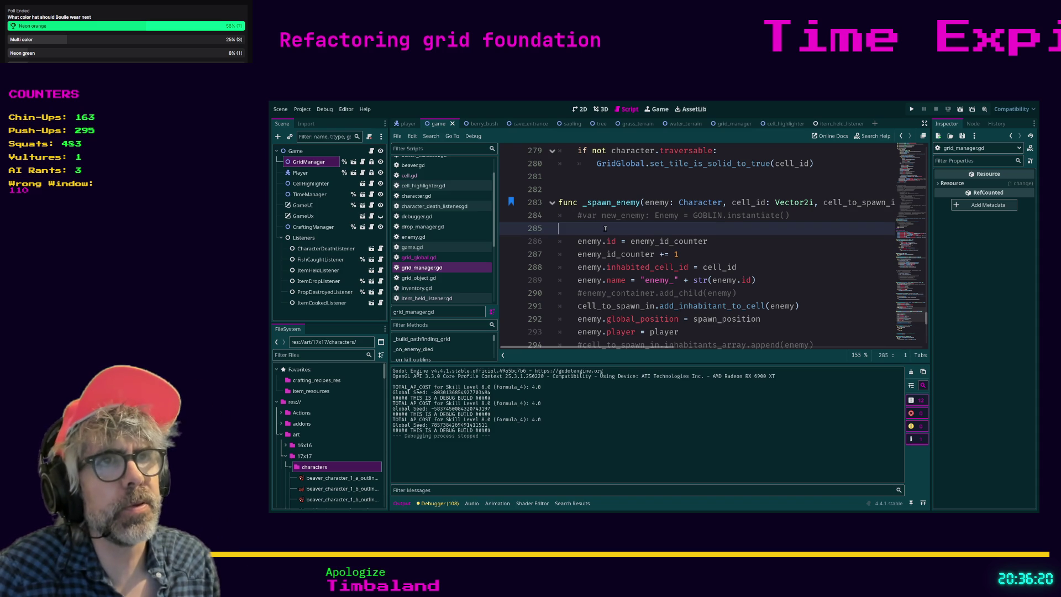
pyautogui.press('BackSpace')
pyautogui.scroll(-1, 731, 275)
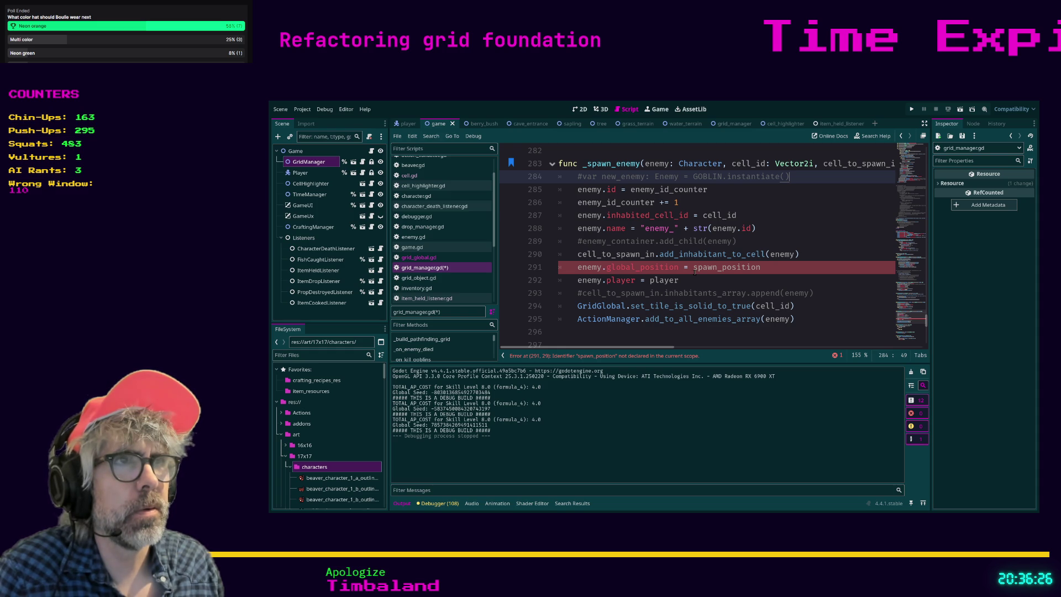
# - Rename the _spawn_enemy parameter to new_enemy and paste it over each enemy reference on lines 285–291
pyautogui.click(646, 166)
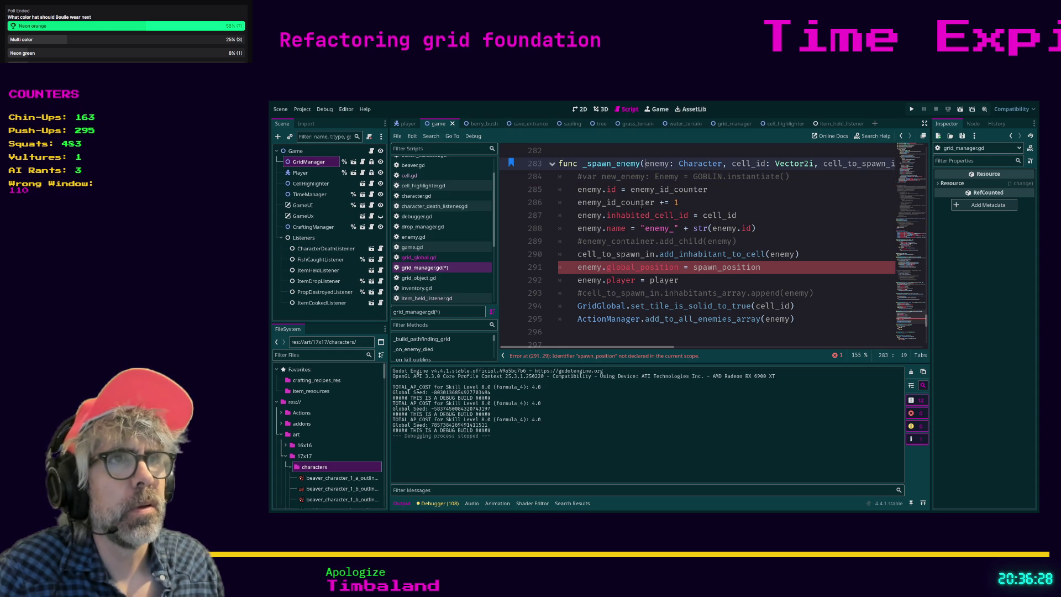
pyautogui.write('new_')
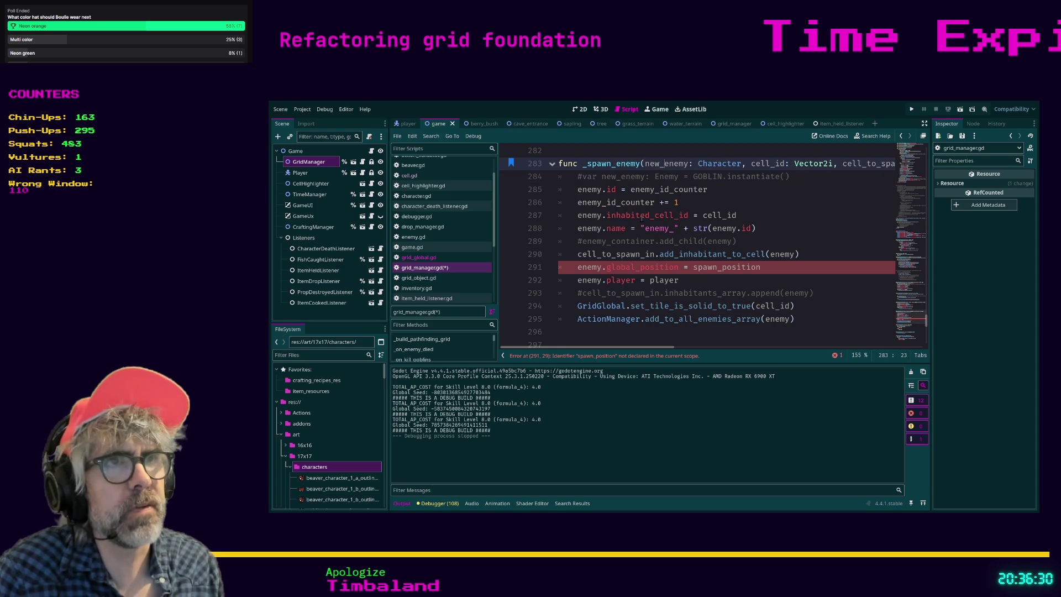
pyautogui.doubleClick(661, 165)
pyautogui.hotkey('ctrl', 'c')
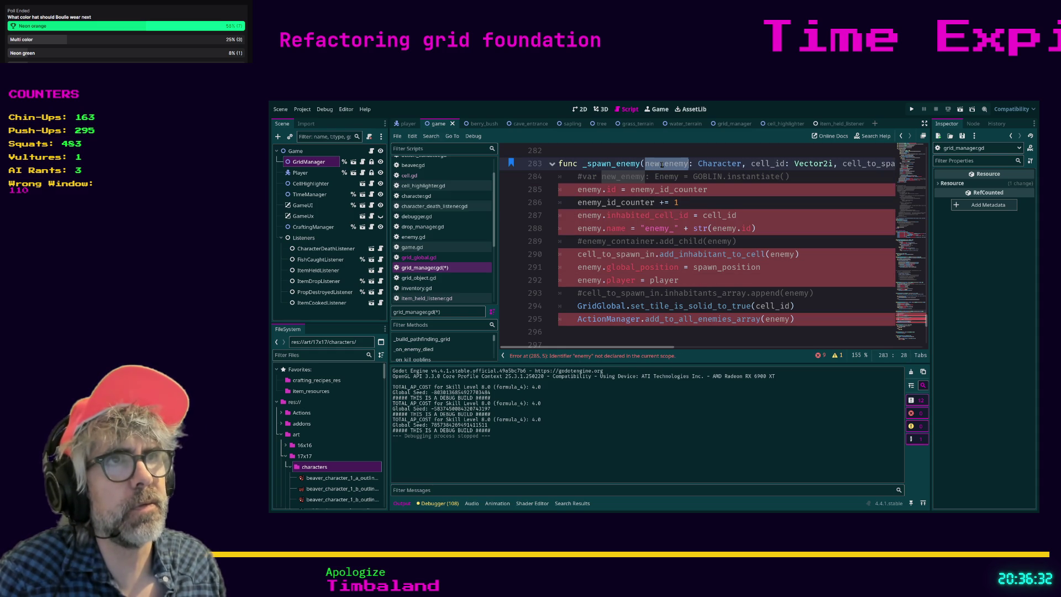
pyautogui.doubleClick(587, 190)
pyautogui.hotkey('ctrl', 'v')
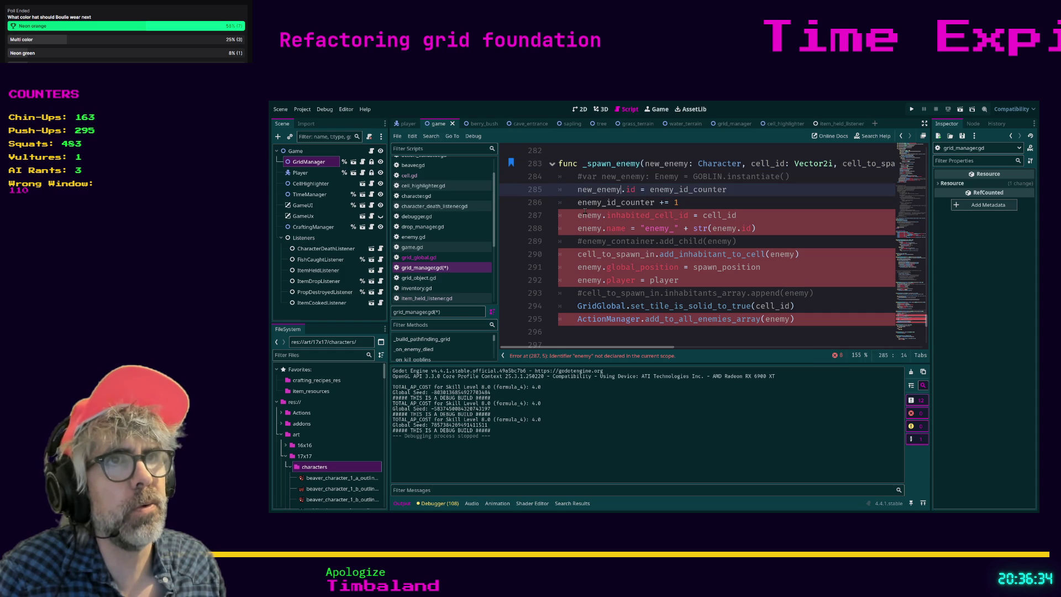
pyautogui.doubleClick(585, 215)
pyautogui.hotkey('ctrl', 'v')
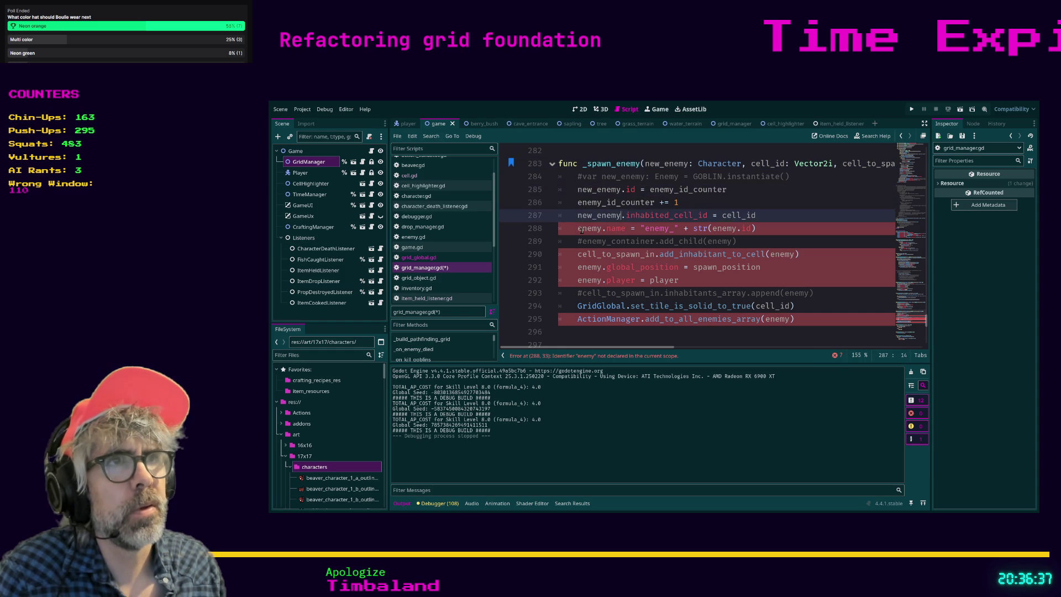
pyautogui.doubleClick(581, 228)
pyautogui.hotkey('ctrl', 'v')
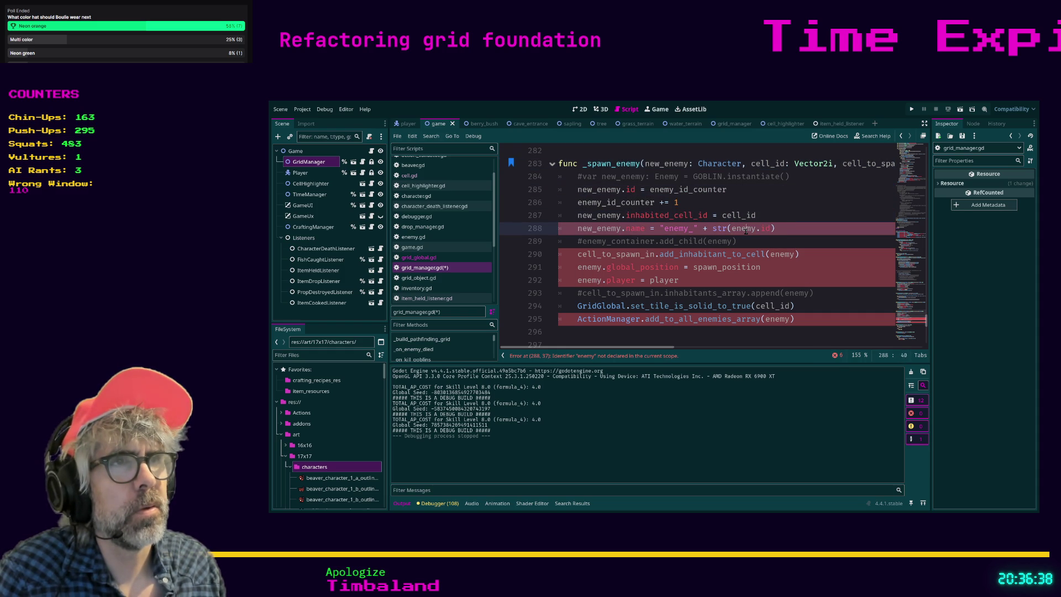
pyautogui.doubleClick(744, 229)
pyautogui.hotkey('ctrl', 'v')
pyautogui.doubleClick(782, 254)
pyautogui.hotkey('ctrl', 'v')
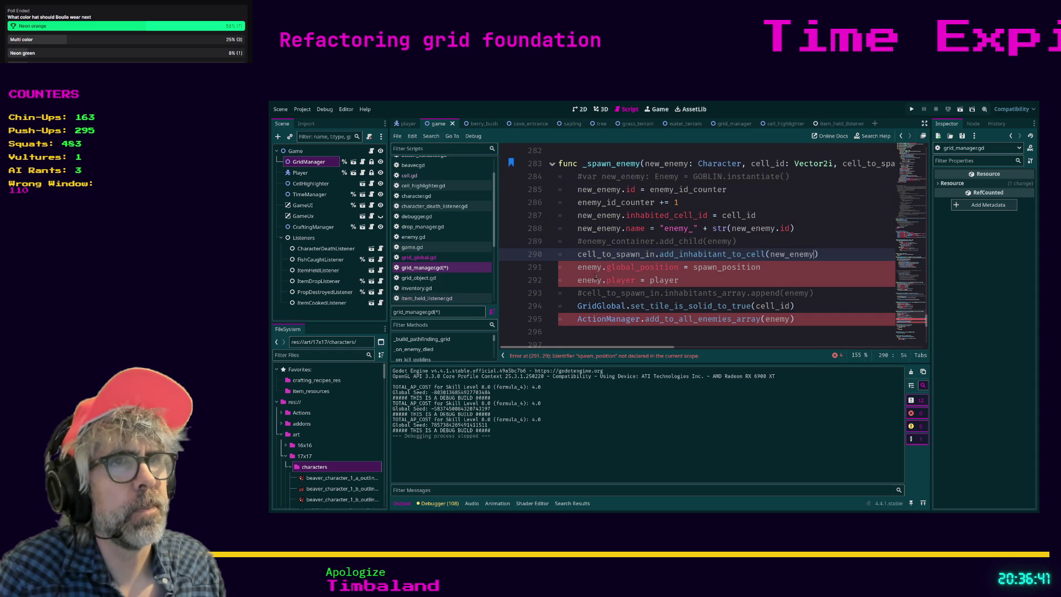
pyautogui.doubleClick(590, 267)
pyautogui.hotkey('ctrl', 'v')
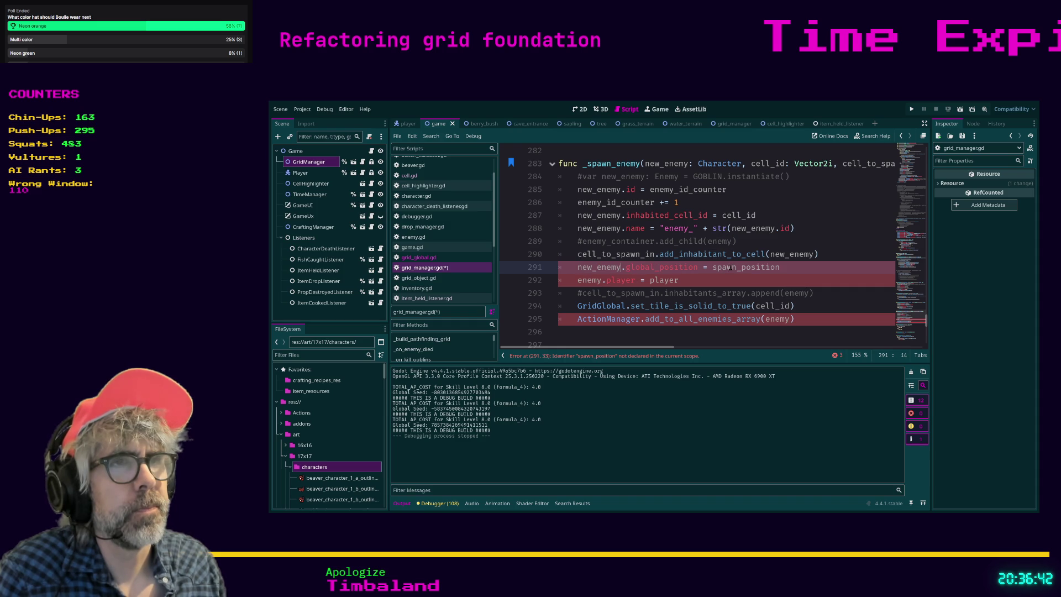
# - Replace spawn_position on line 291 with cell_to_spawn_in.global_position
pyautogui.doubleClick(732, 268)
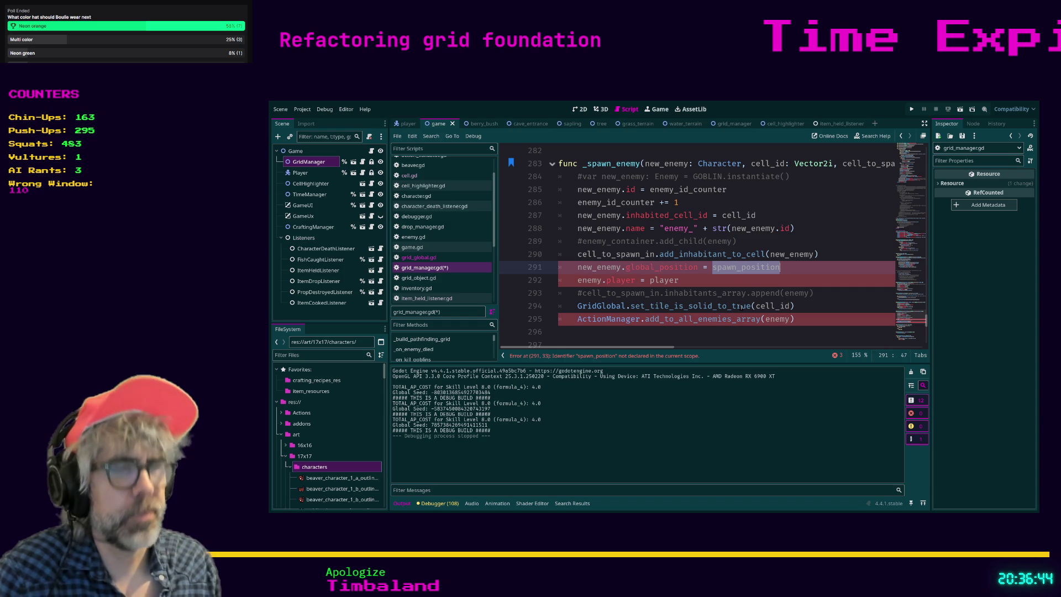
pyautogui.write('cell_to_spawn_in.gl')
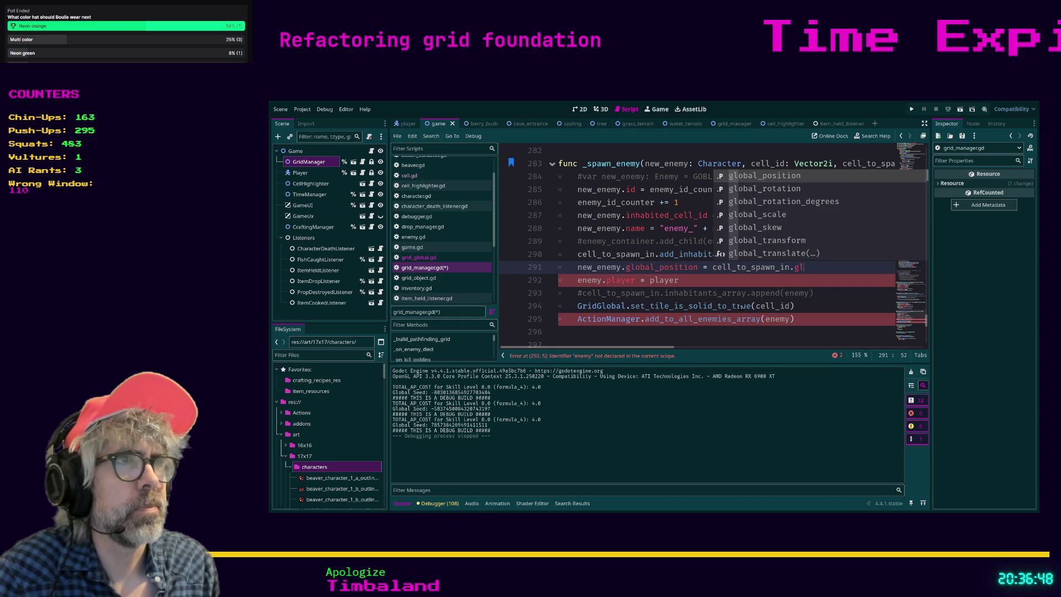
pyautogui.press('Return')
pyautogui.press('Down')
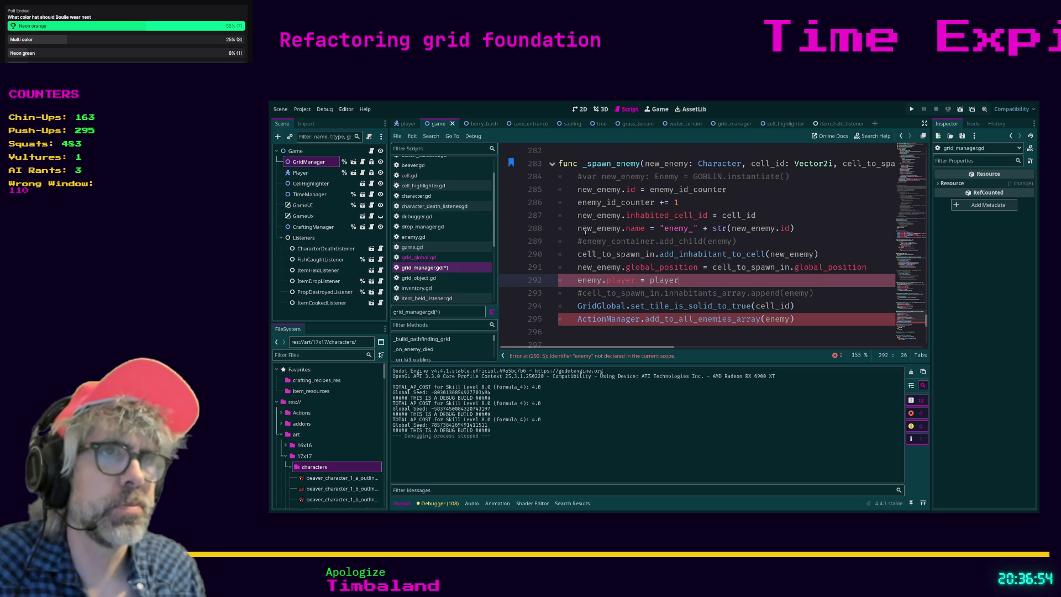
pyautogui.press('Home')
# - Change the enemy references on lines 292 and 295 to new_enemy, save, and run the game
pyautogui.write('new_')
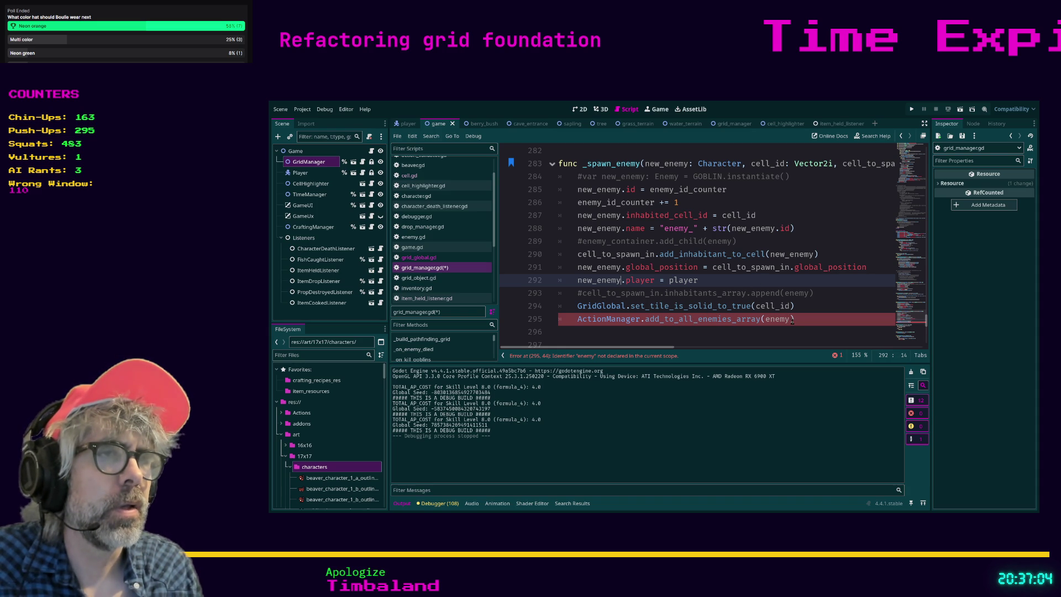
pyautogui.doubleClick(772, 320)
pyautogui.write('new_enemy')
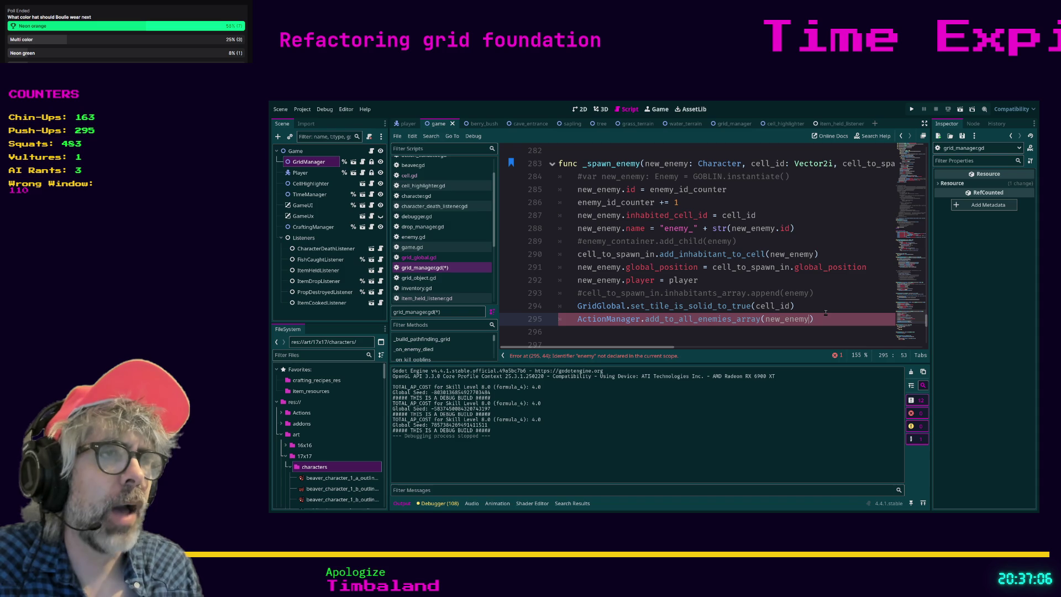
pyautogui.click(830, 313)
pyautogui.hotkey('ctrl', 's')
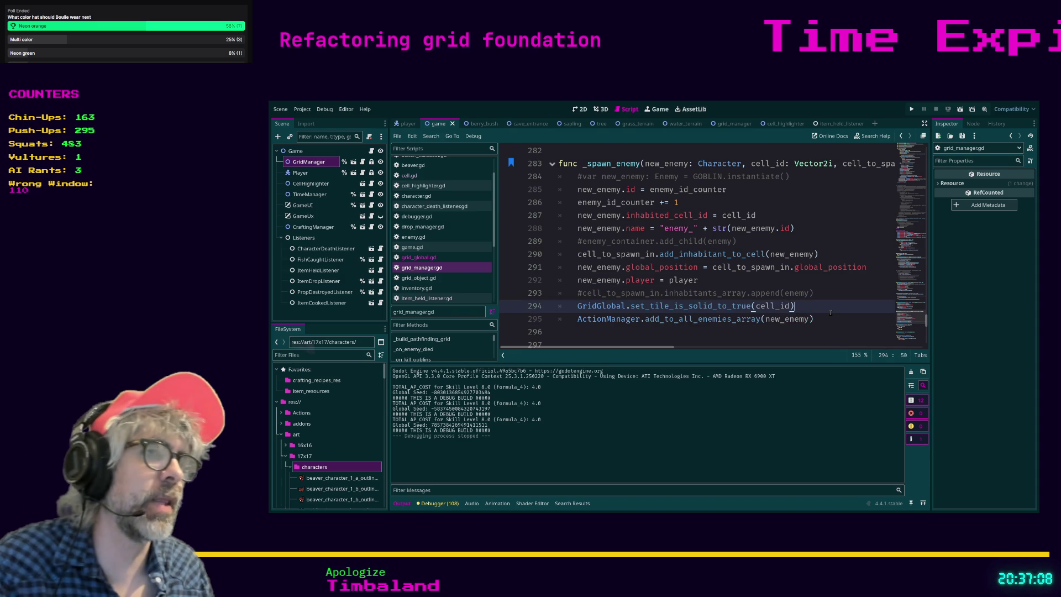
pyautogui.press('F5')
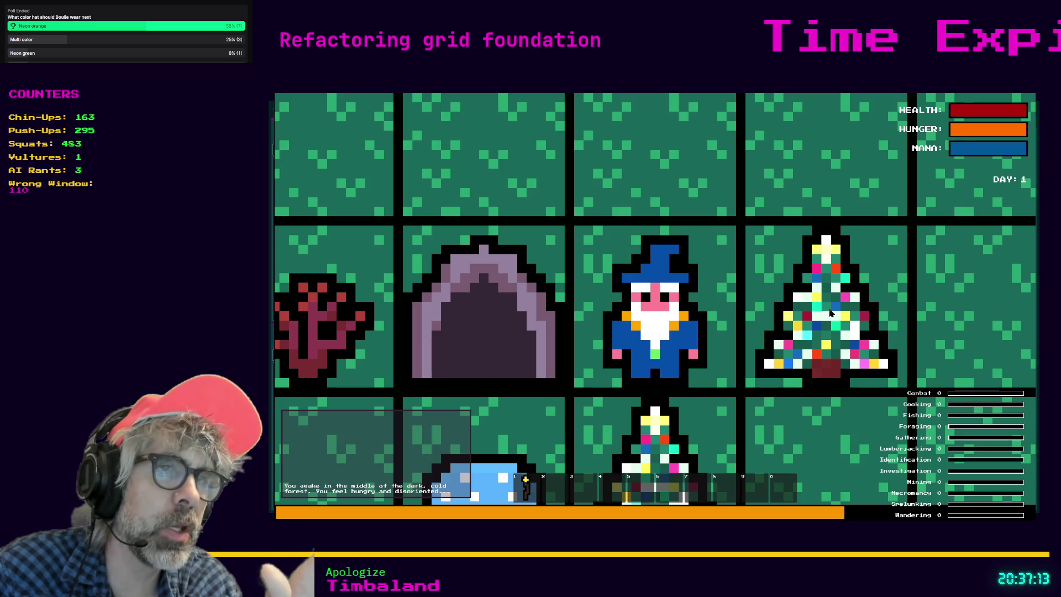
# - Walk the wizard up and right across several forest tiles, then stop the game
pyautogui.scroll(-3, 830, 314)
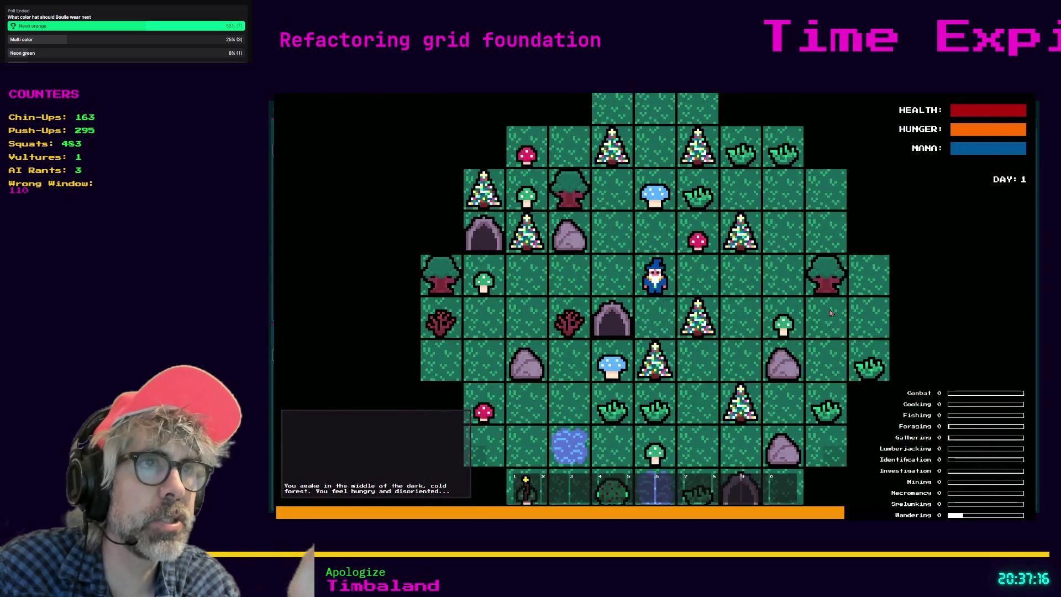
pyautogui.press('Up')
pyautogui.press('Up')
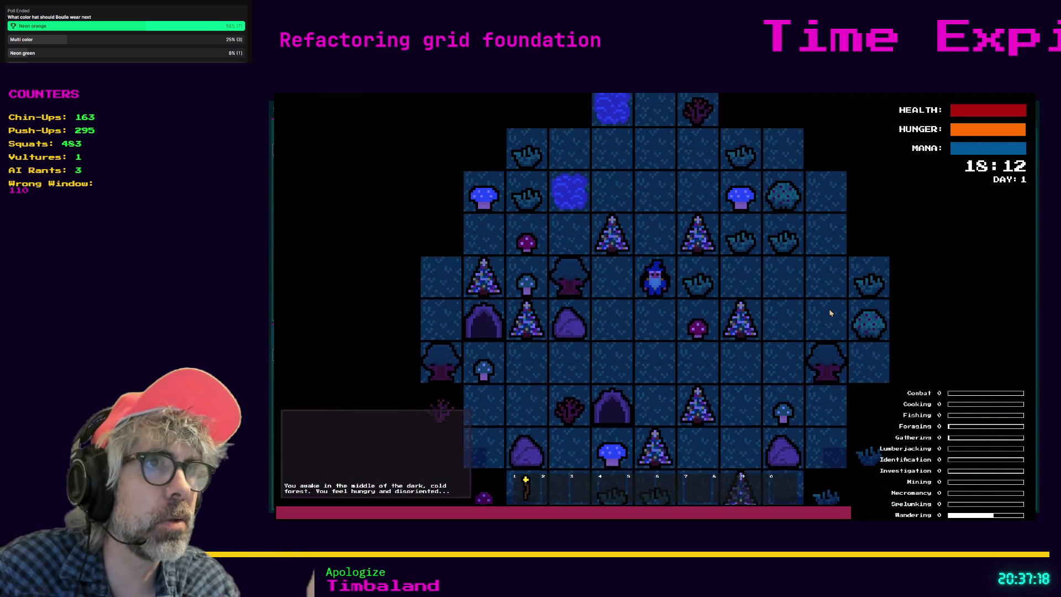
pyautogui.press('Up')
pyautogui.press('Up')
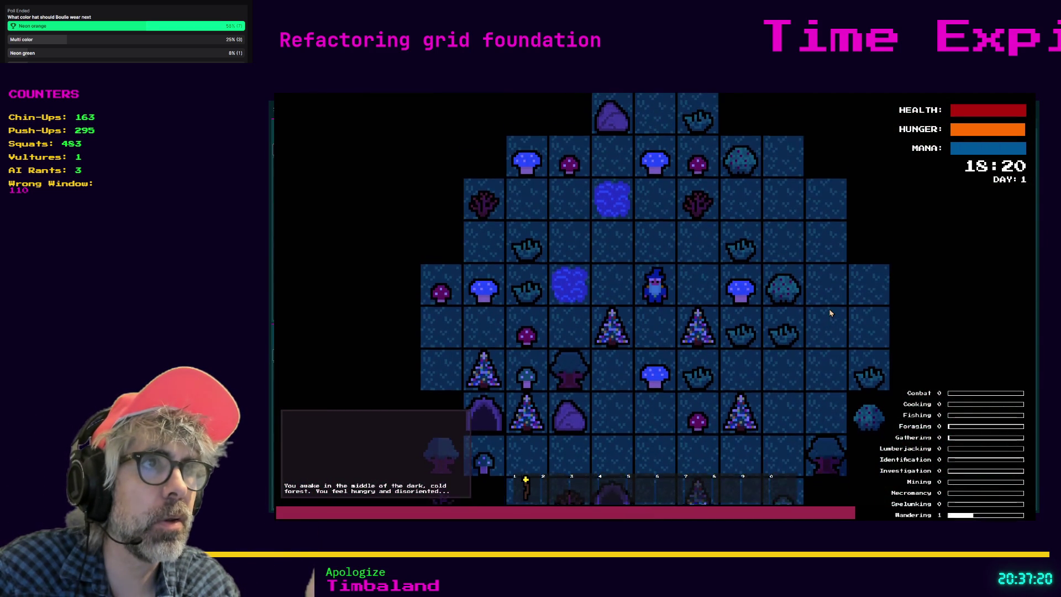
pyautogui.press('Up')
pyautogui.press('Right')
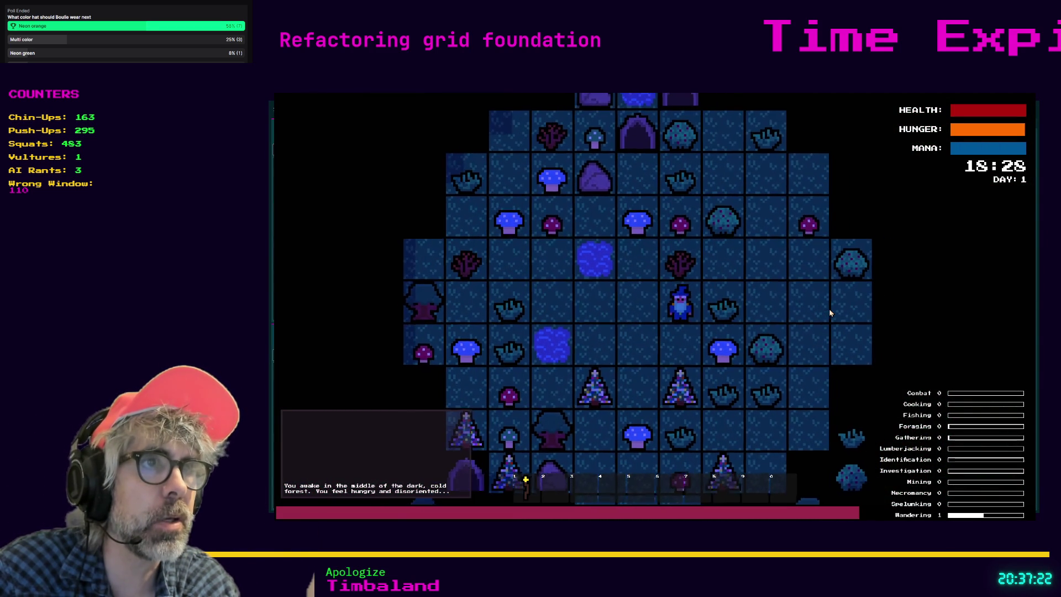
pyautogui.press('Up')
pyautogui.press('Right')
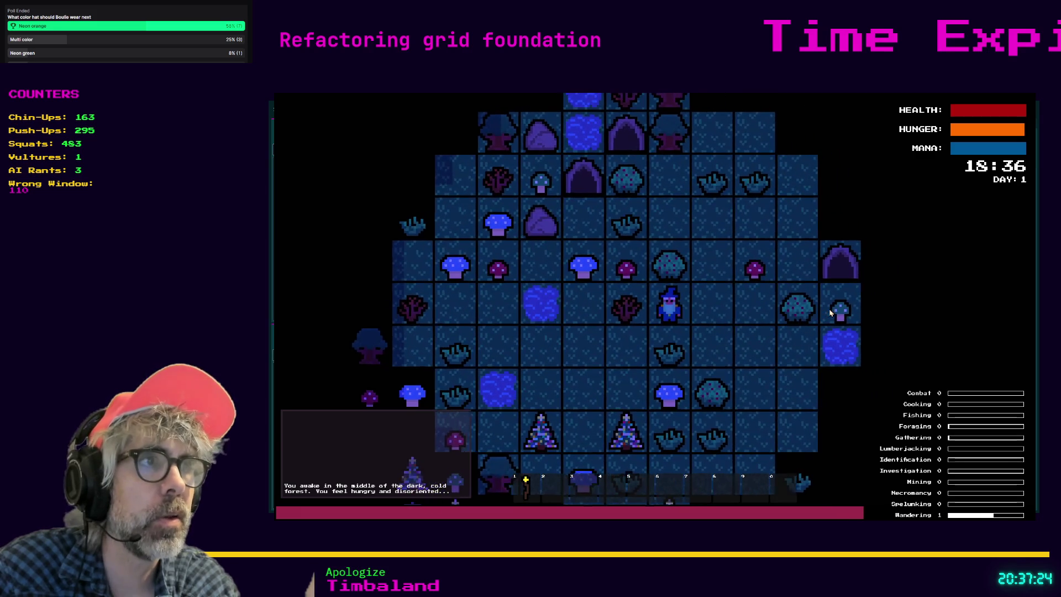
pyautogui.press('Up')
pyautogui.press('Right')
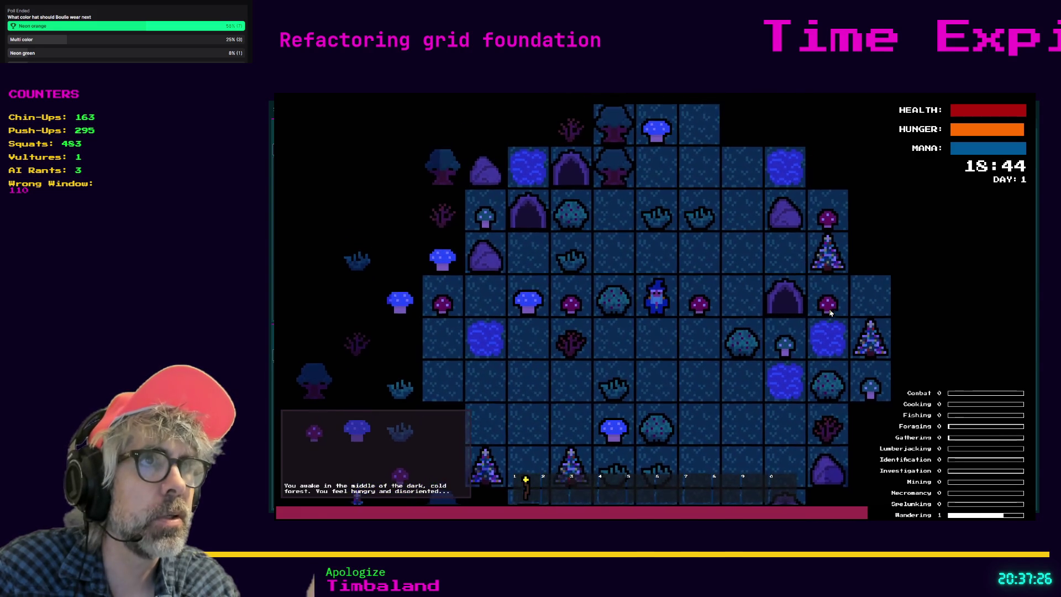
pyautogui.press('Up')
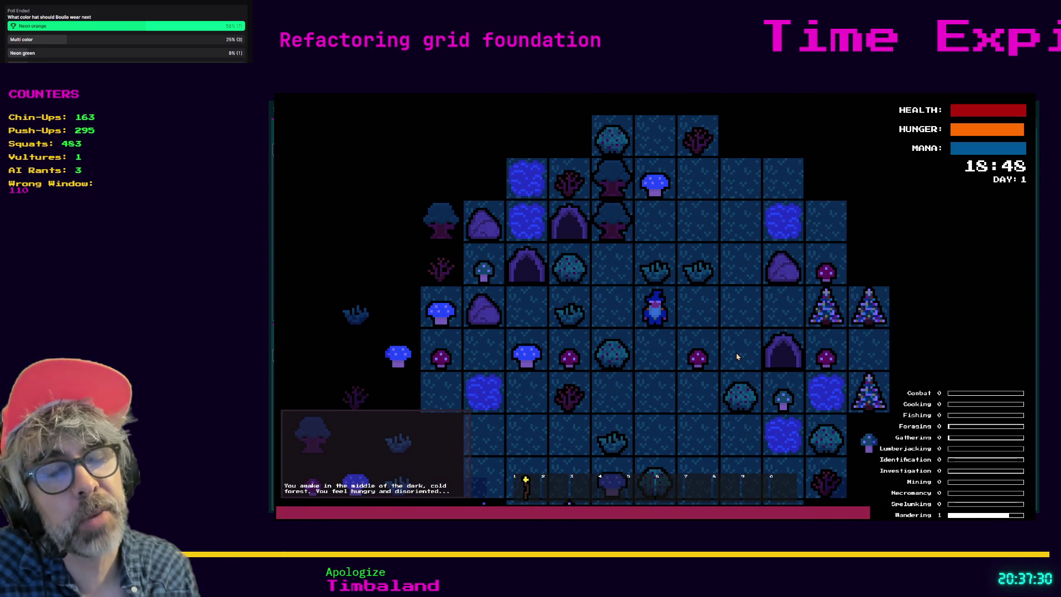
pyautogui.press('F8')
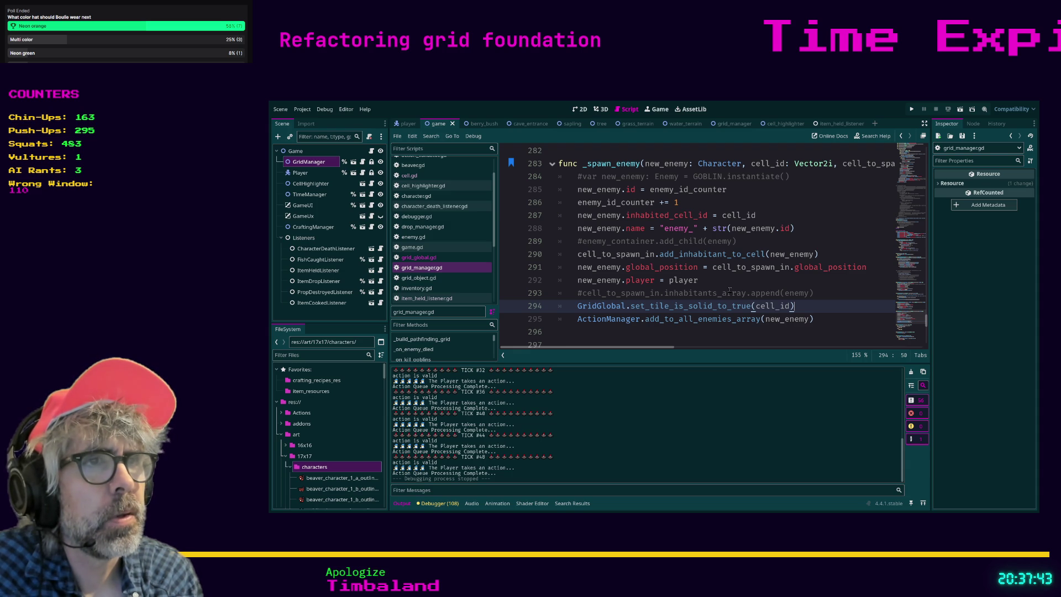
# - Bookmark the _spawn_passive_character function definition
pyautogui.click(725, 285)
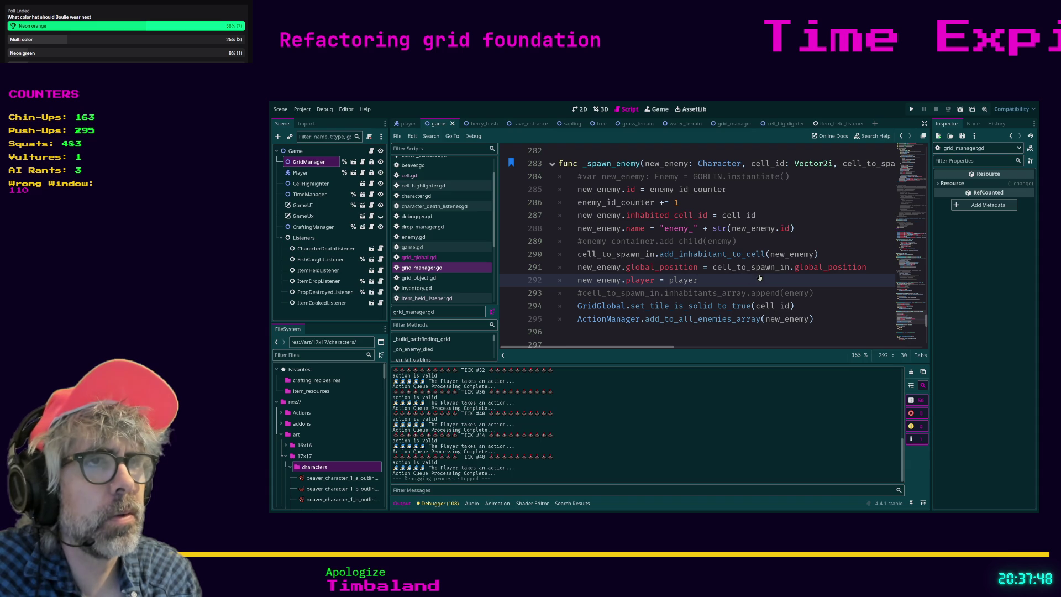
pyautogui.scroll(3, 724, 283)
pyautogui.scroll(3, 735, 288)
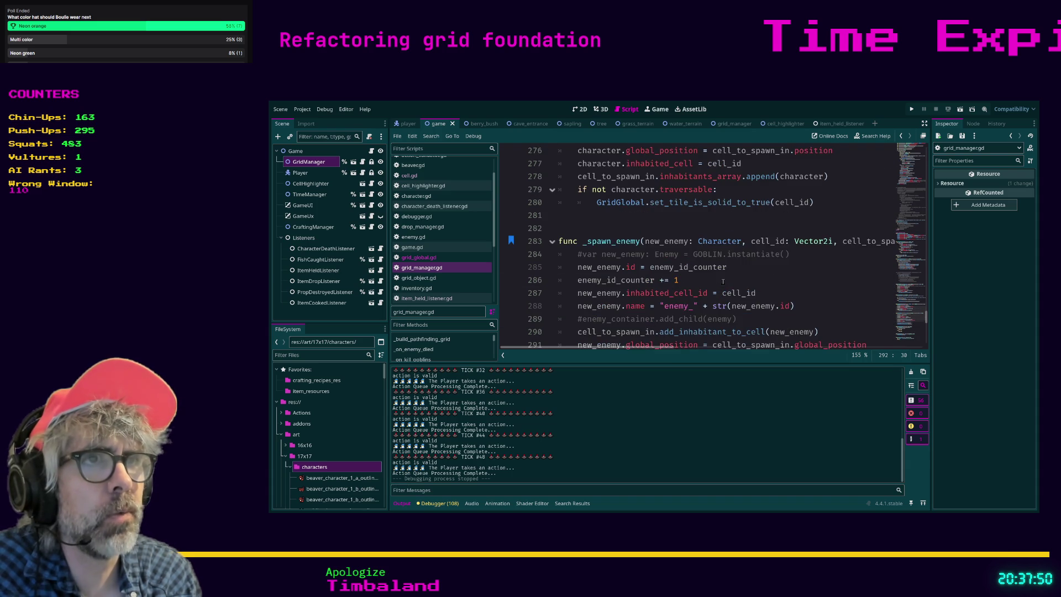
pyautogui.scroll(-3, 744, 293)
pyautogui.moveTo(829, 292); pyautogui.dragTo(558, 293)
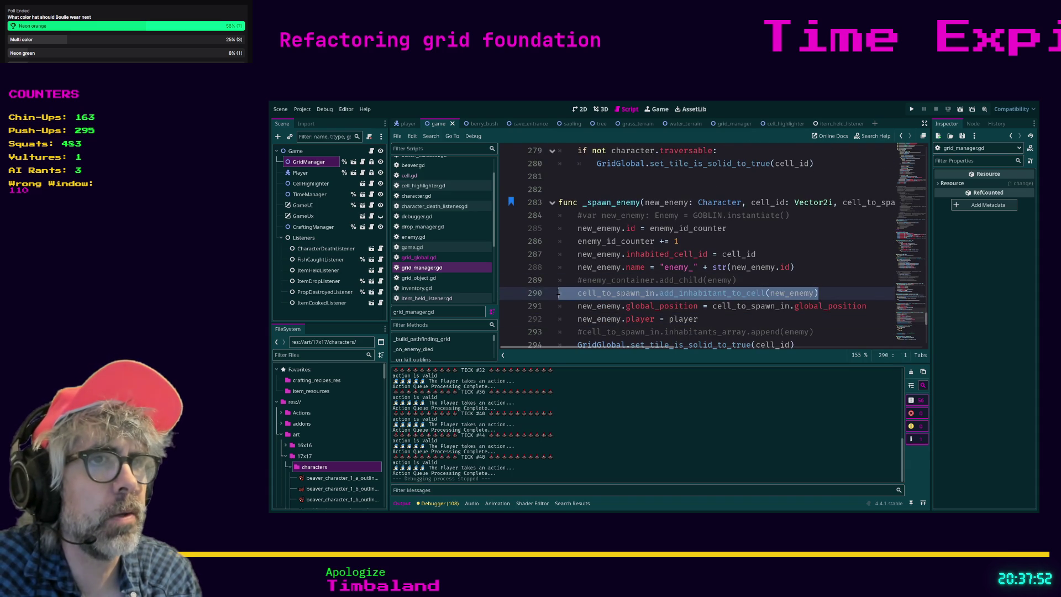
pyautogui.scroll(3, 664, 289)
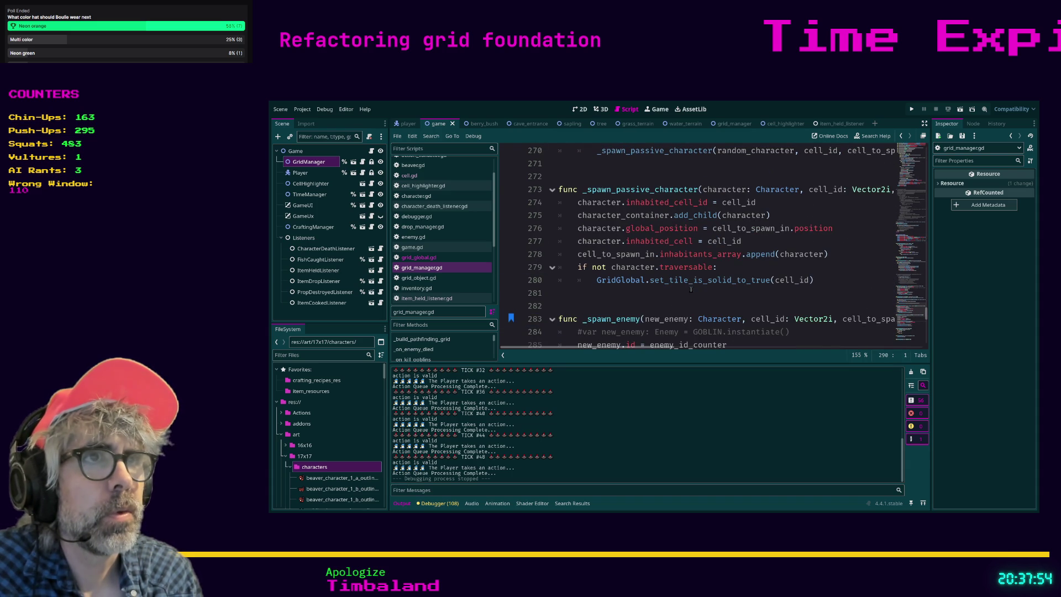
pyautogui.click(562, 189)
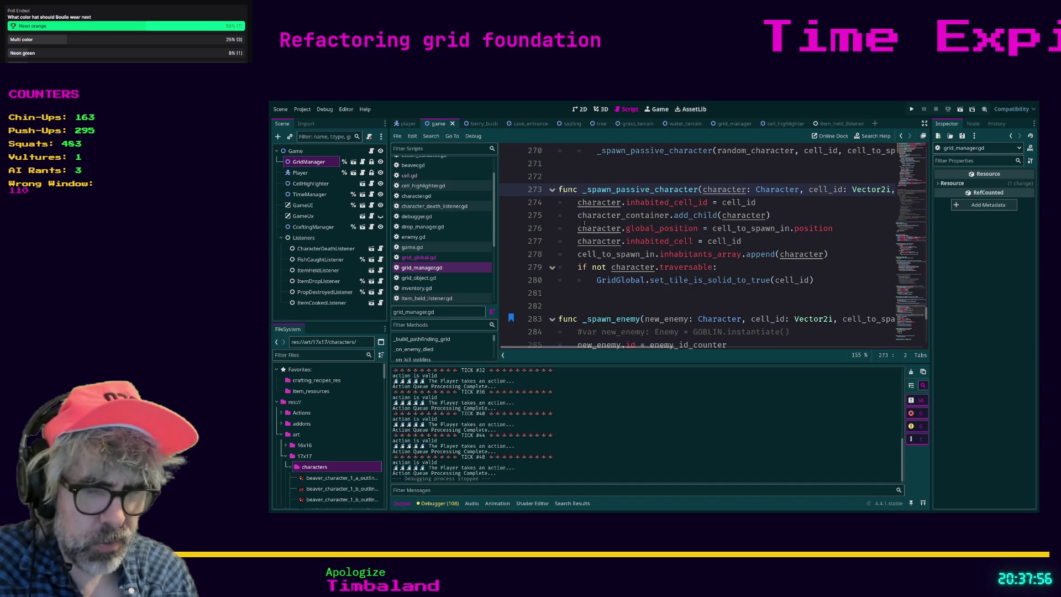
pyautogui.hotkey('ctrl', 'alt', 'b')
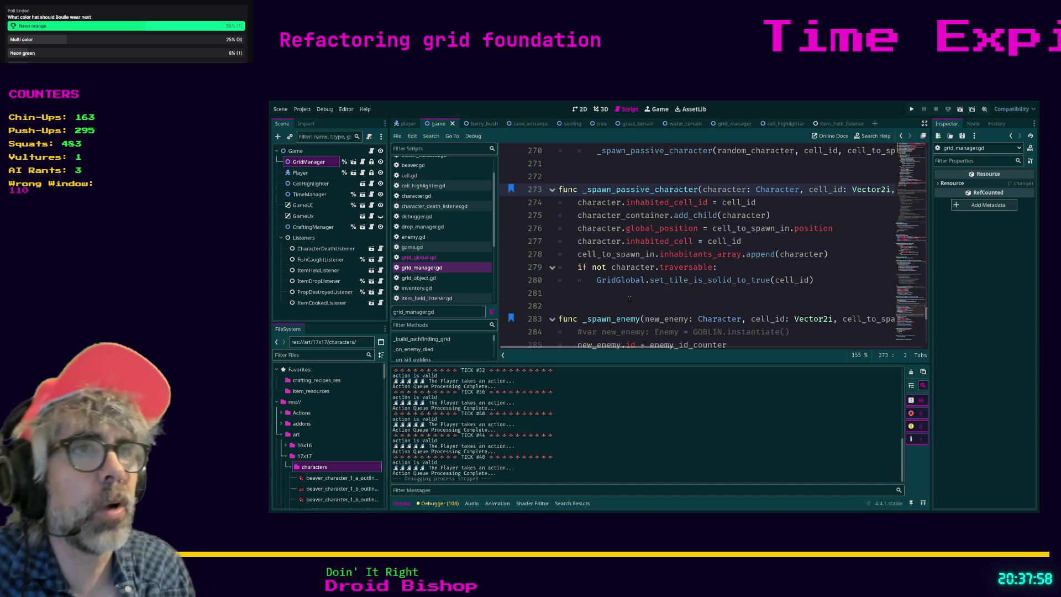
# - Comment out the new enemy's global_position line 291, then save and launch the game
pyautogui.click(632, 298)
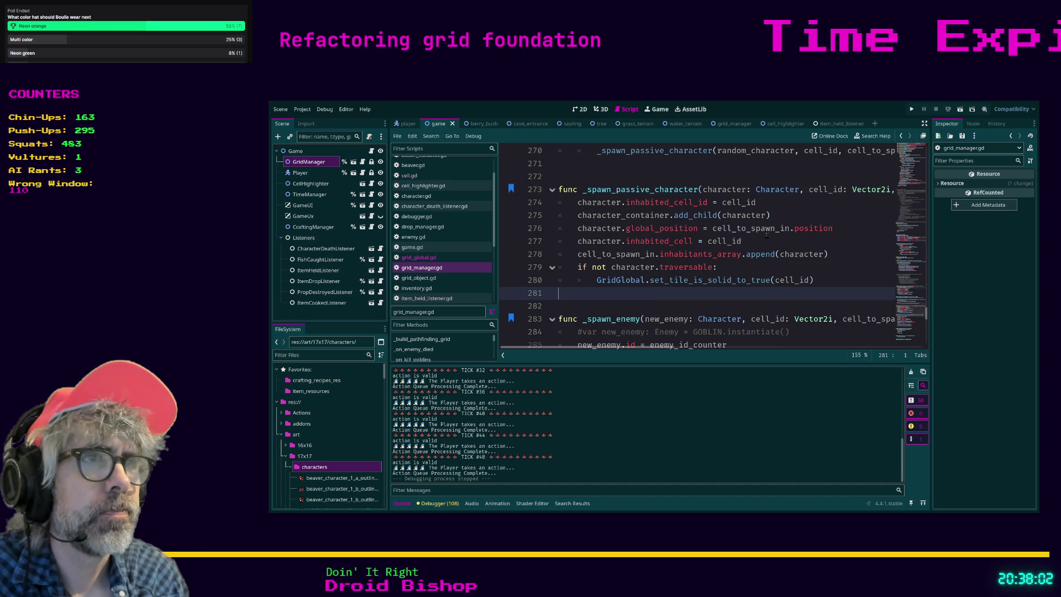
pyautogui.scroll(-3, 765, 238)
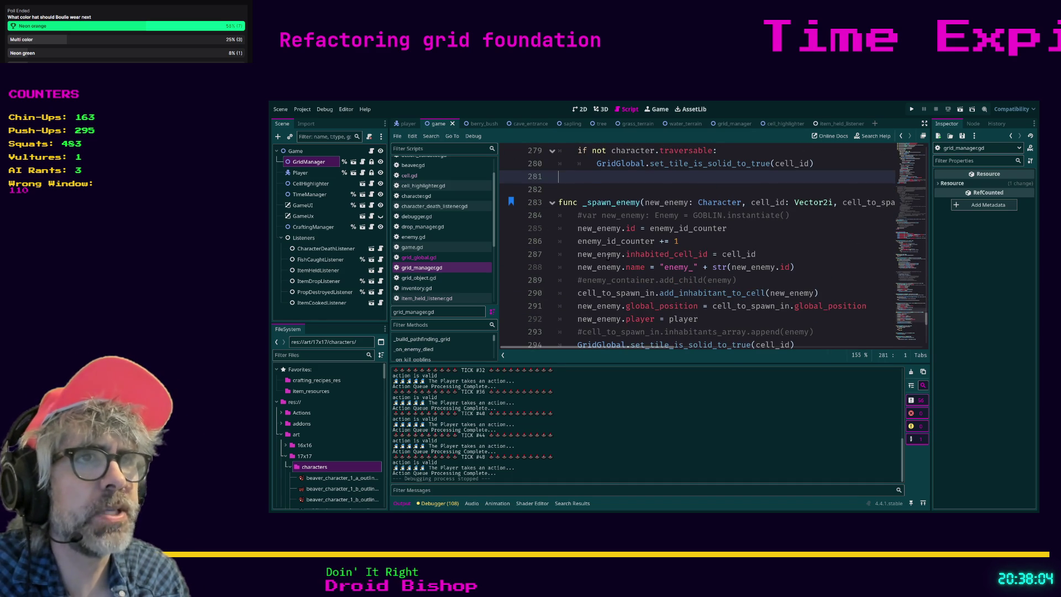
pyautogui.scroll(-1, 608, 255)
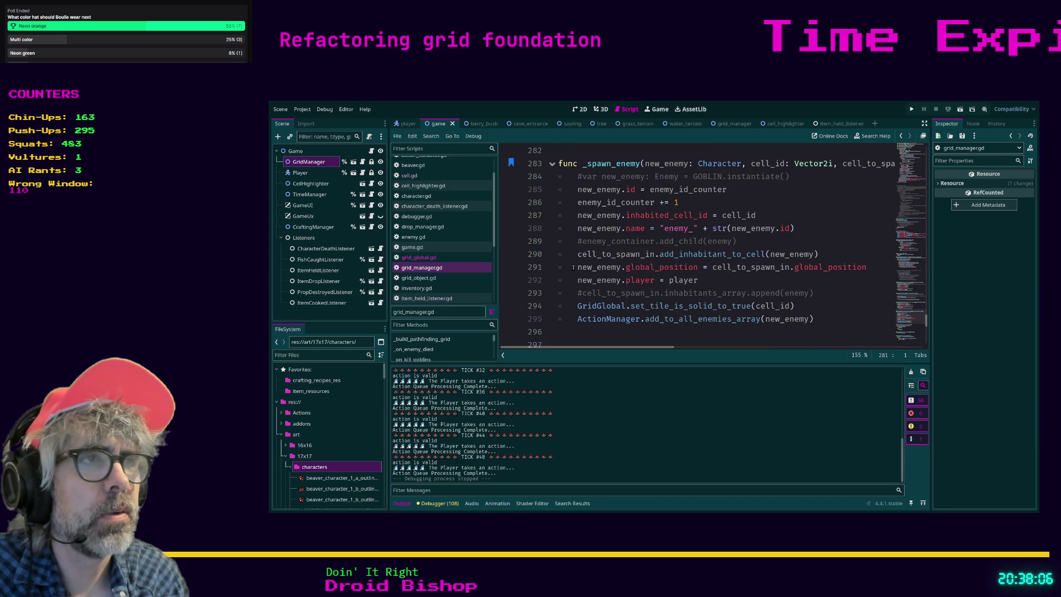
pyautogui.click(574, 268)
pyautogui.hotkey('ctrl', 'k')
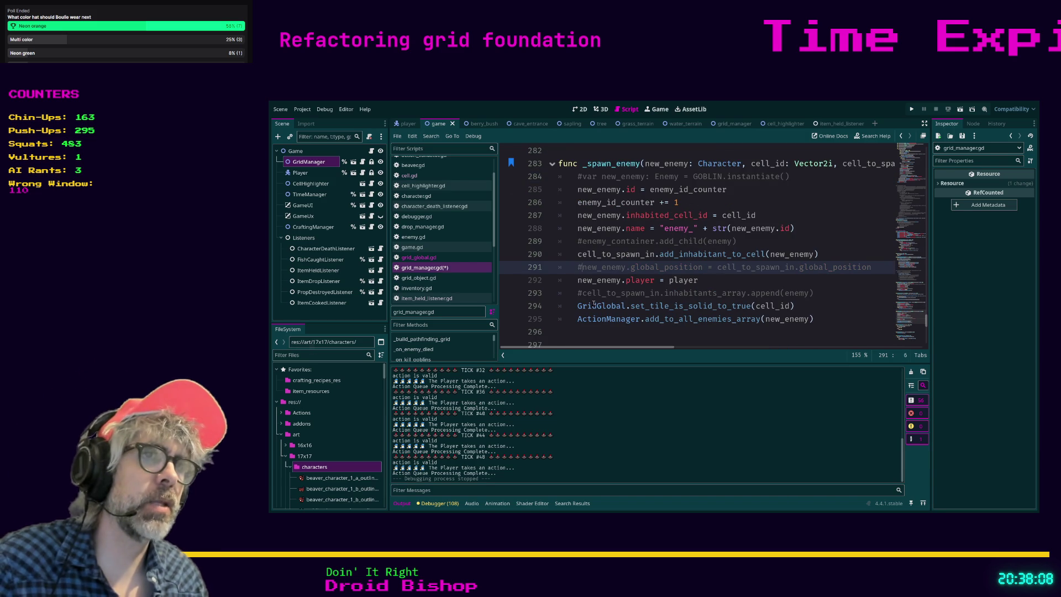
pyautogui.hotkey('ctrl', 's')
pyautogui.hotkey('ctrl', 's')
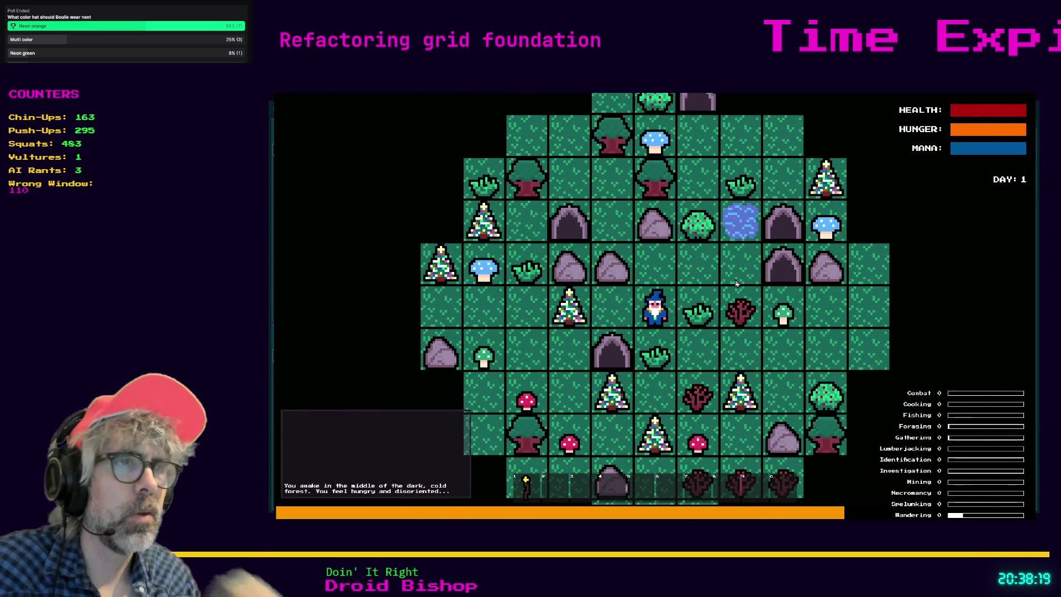
# - Walk the wizard down and right through the night forest, then stop the game
pyautogui.press('Down')
pyautogui.press('Right')
pyautogui.press('Right')
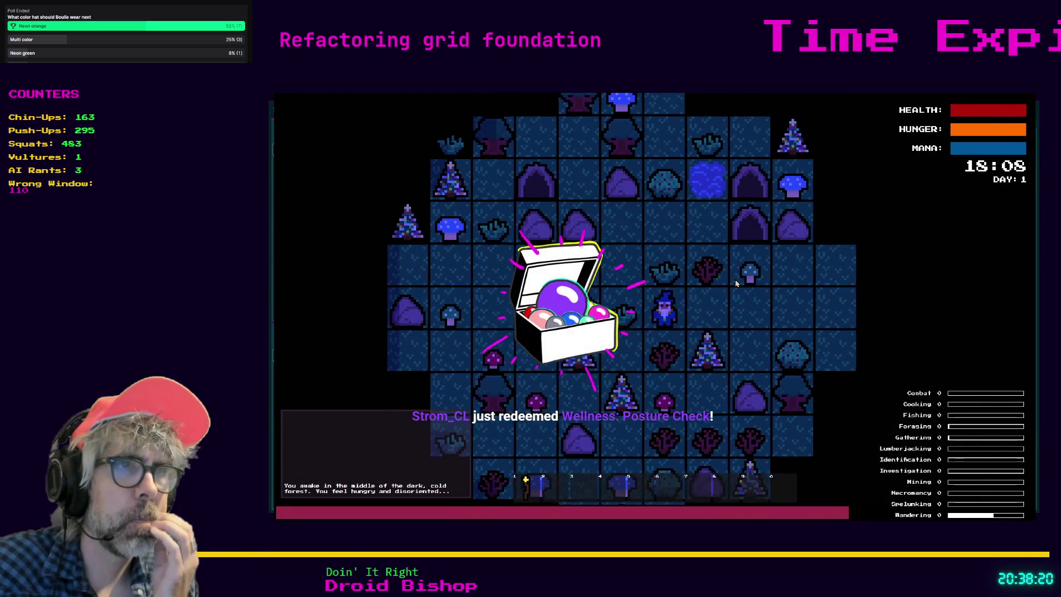
pyautogui.press('Right')
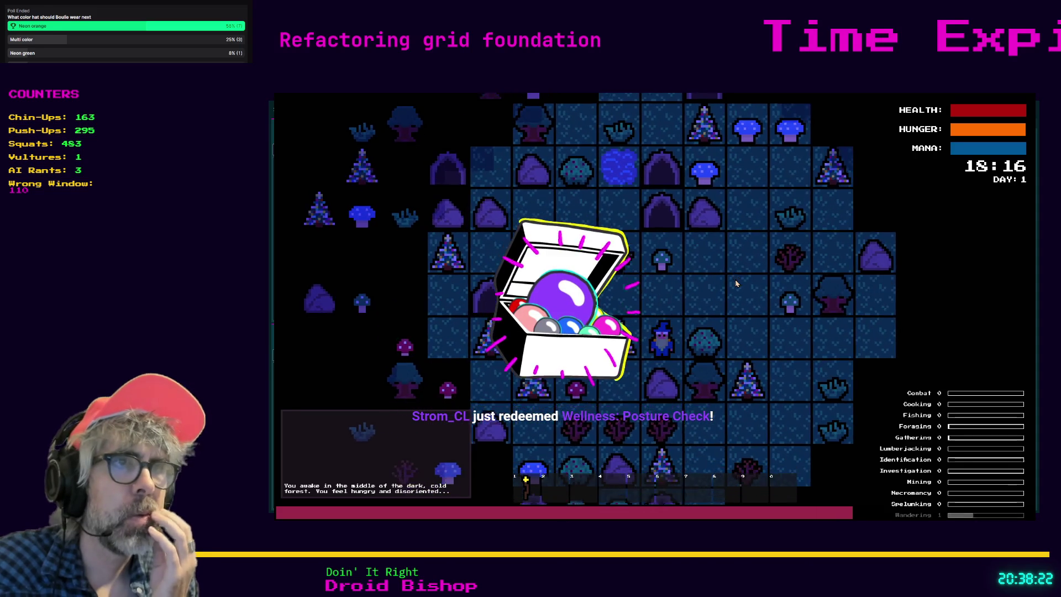
pyautogui.press('Down')
pyautogui.press('Right')
pyautogui.press('Right')
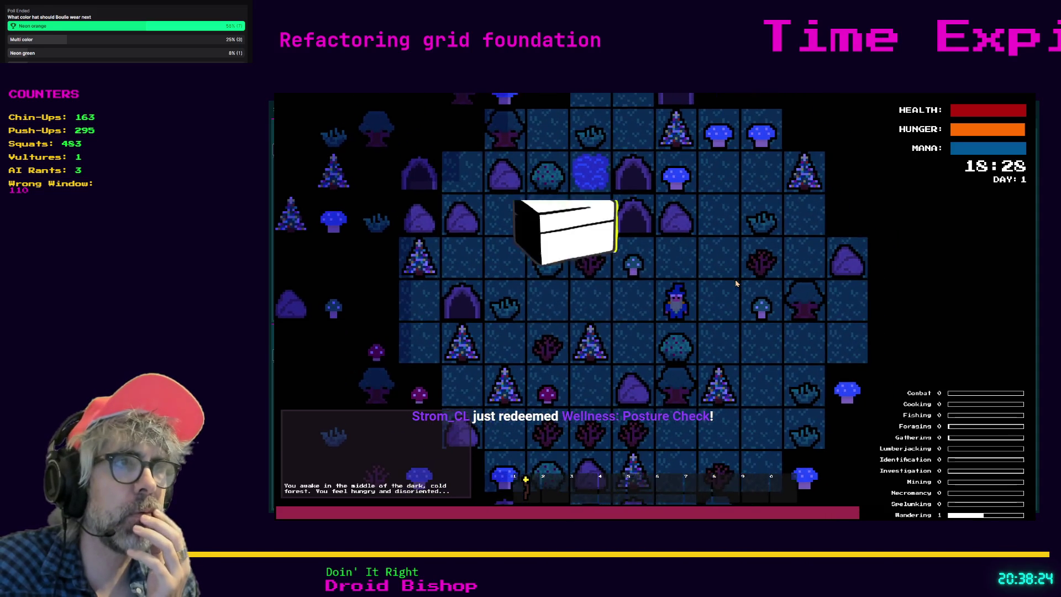
pyautogui.press('Right')
pyautogui.press('Right')
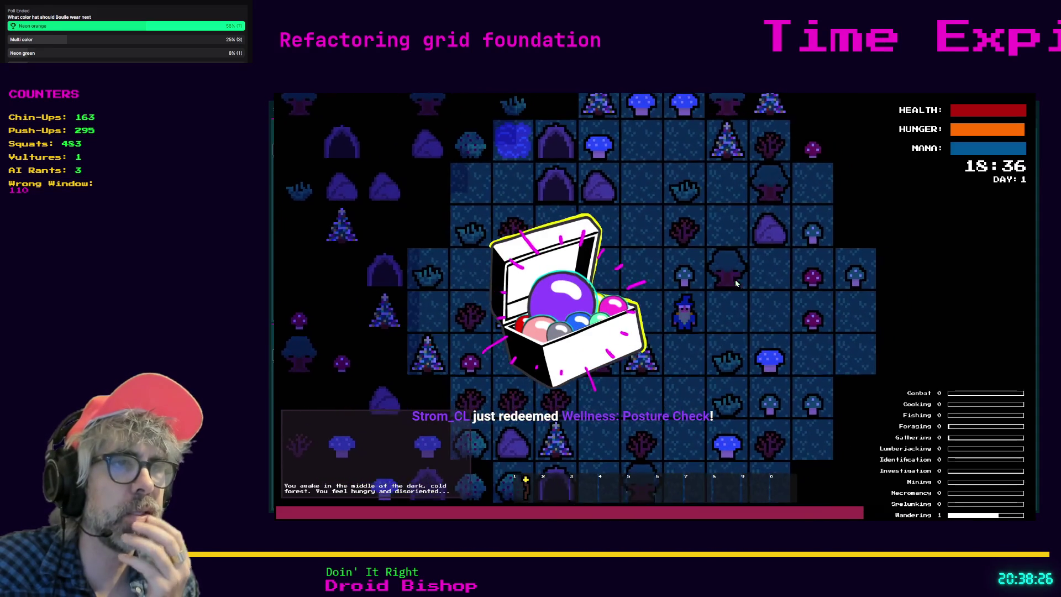
pyautogui.press('Down')
pyautogui.press('Down')
pyautogui.press('Down')
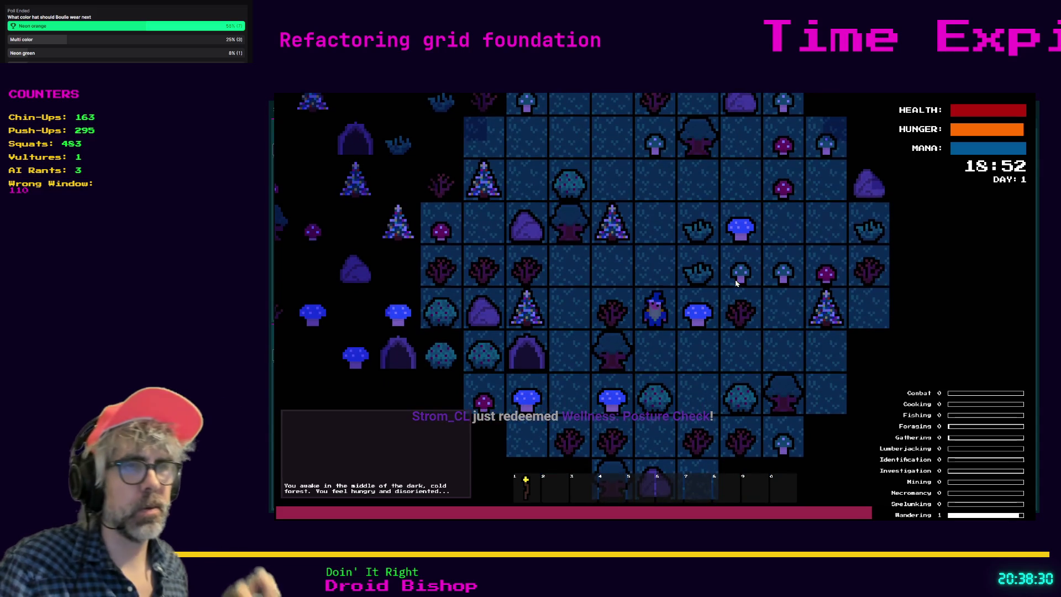
pyautogui.press('Down')
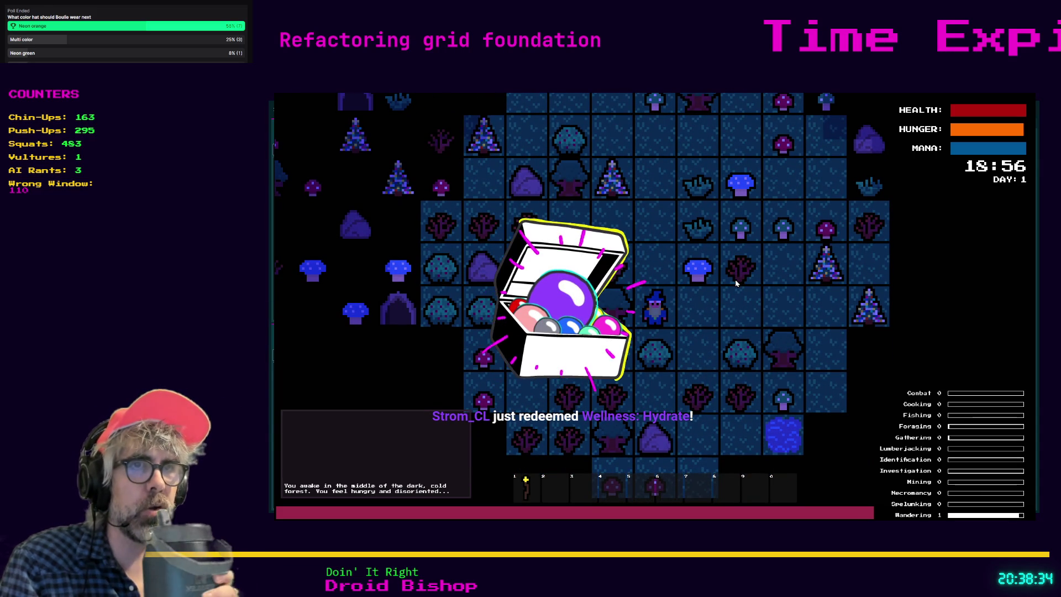
pyautogui.press('F8')
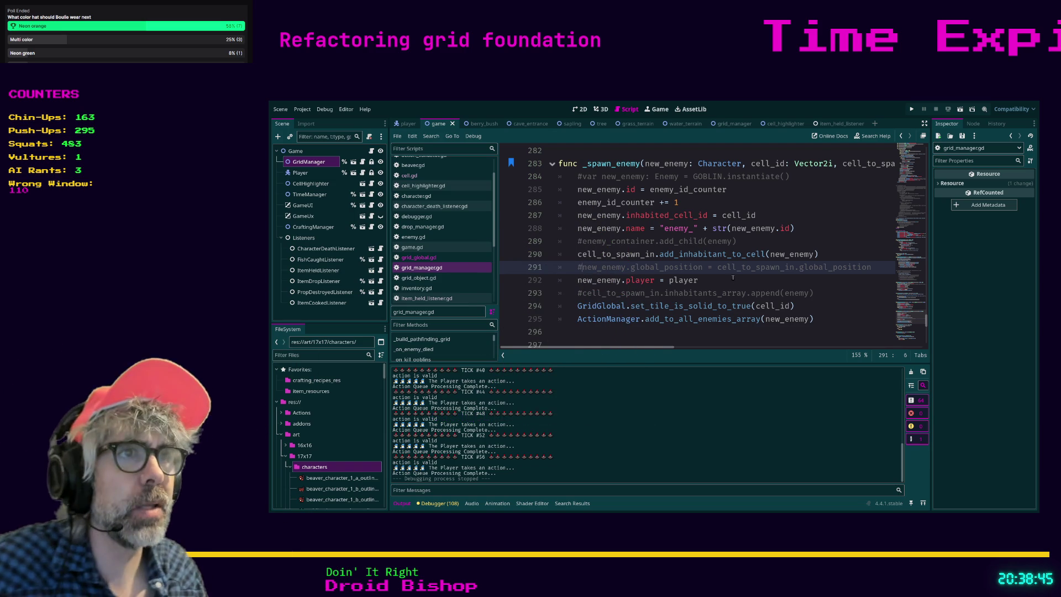
# - Scroll up to _spawn_character and switch to distraction-free mode to hide the side panels
pyautogui.scroll(3, 641, 252)
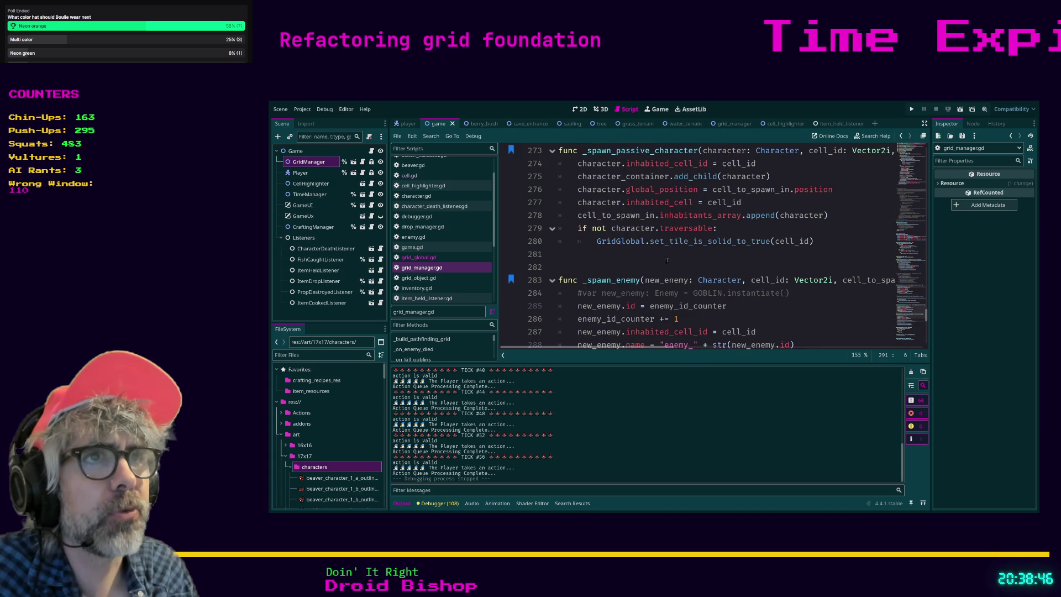
pyautogui.click(628, 254)
pyautogui.scroll(4, 719, 243)
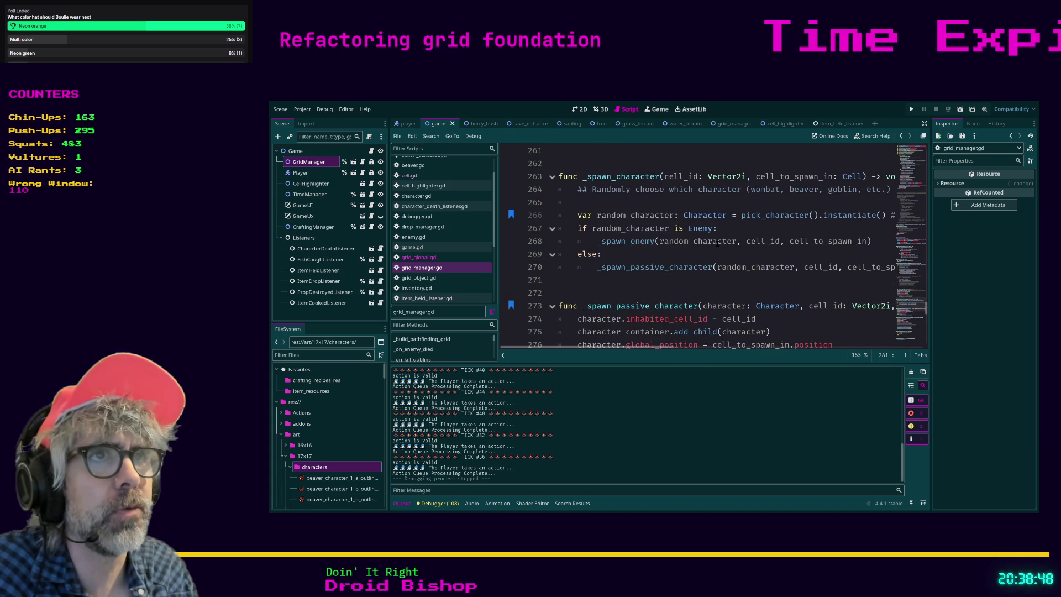
pyautogui.click(639, 291)
pyautogui.hotkey('ctrl', 'shift', 'F11')
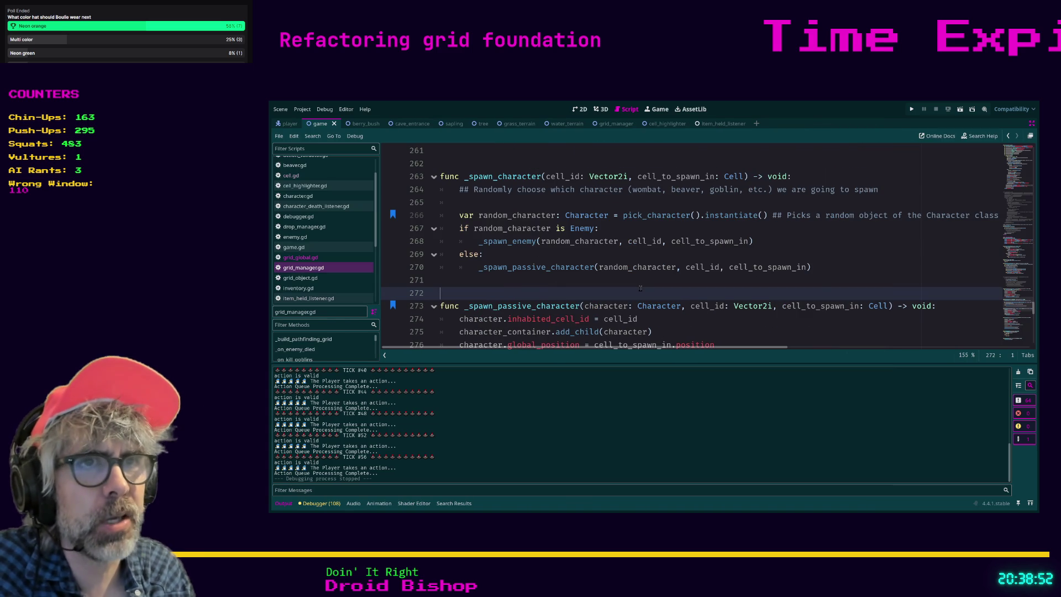
# - Scroll down to review _spawn_passive_character, then return the caret to line 272
pyautogui.scroll(-1, 641, 288)
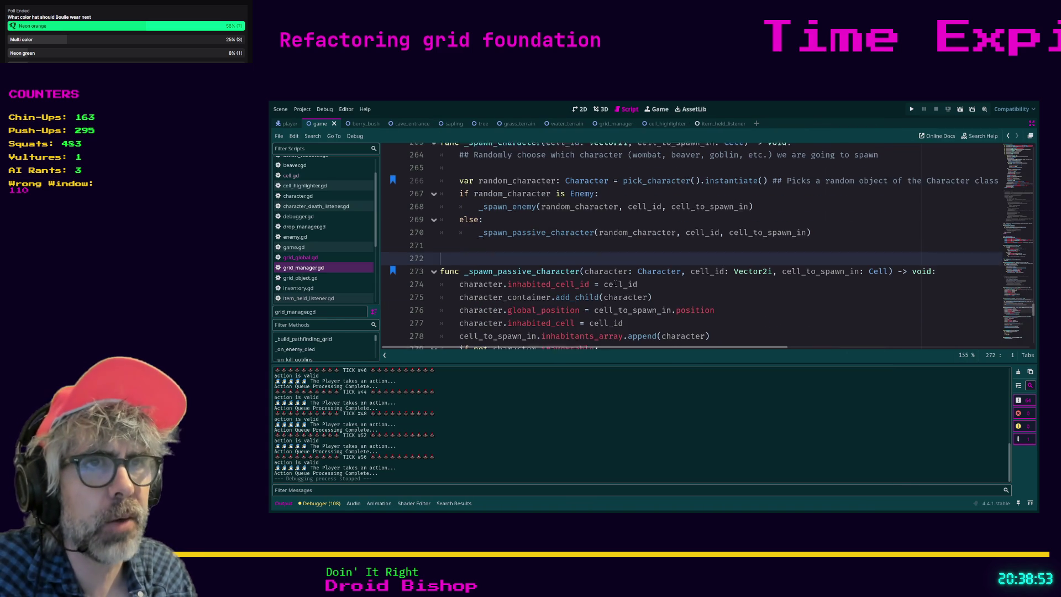
pyautogui.scroll(-1, 676, 275)
pyautogui.click(678, 282)
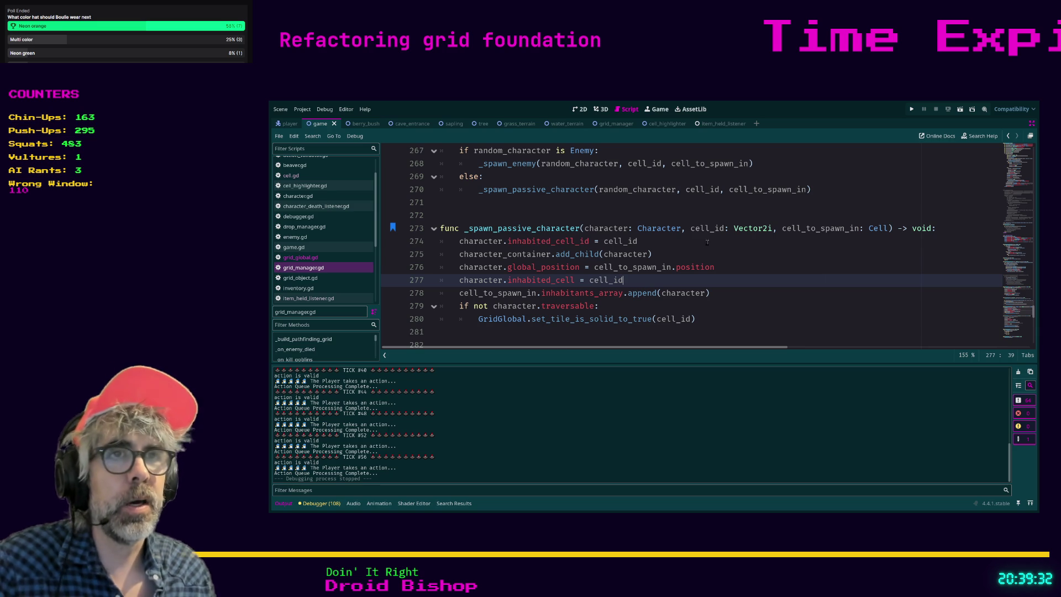
pyautogui.scroll(1, 707, 242)
pyautogui.click(631, 259)
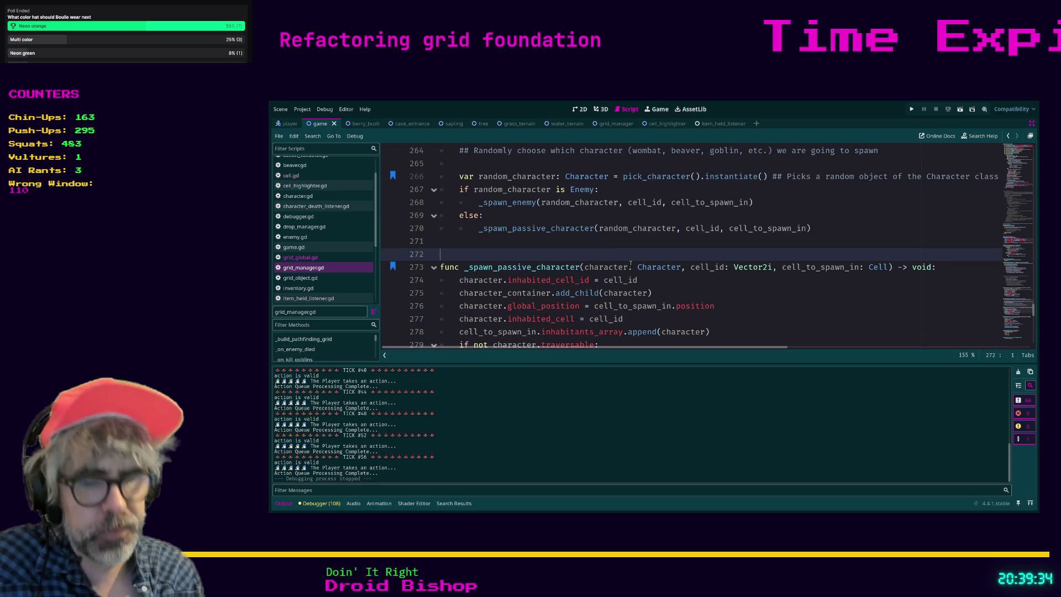
# - Search the script for '_spawn_passive_', then change the search to '_spawn_character' to find its call
pyautogui.hotkey('ctrl', 'f')
pyautogui.write('_spawn')
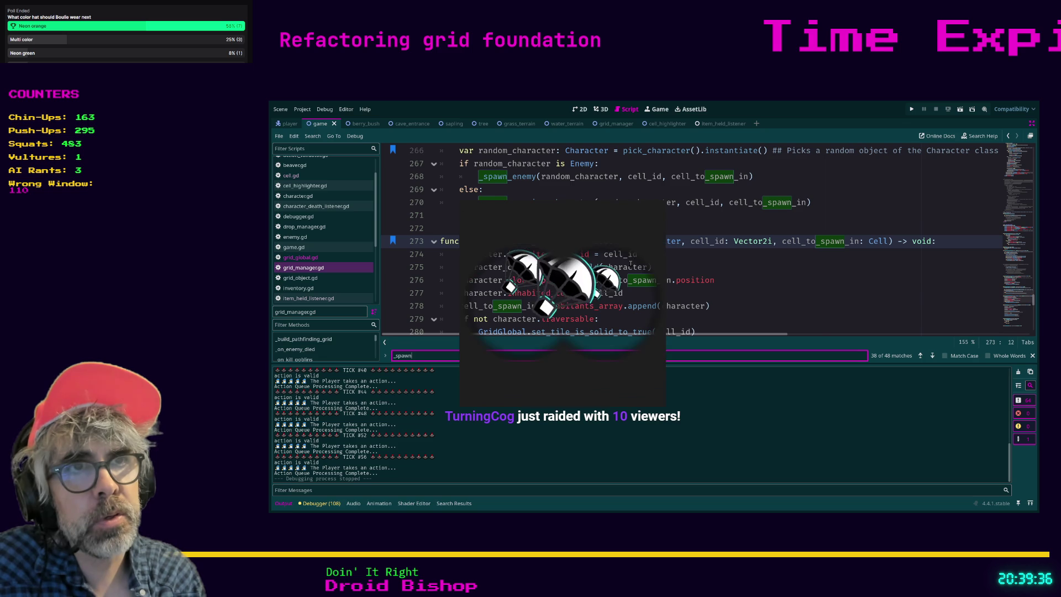
pyautogui.write('_passive_')
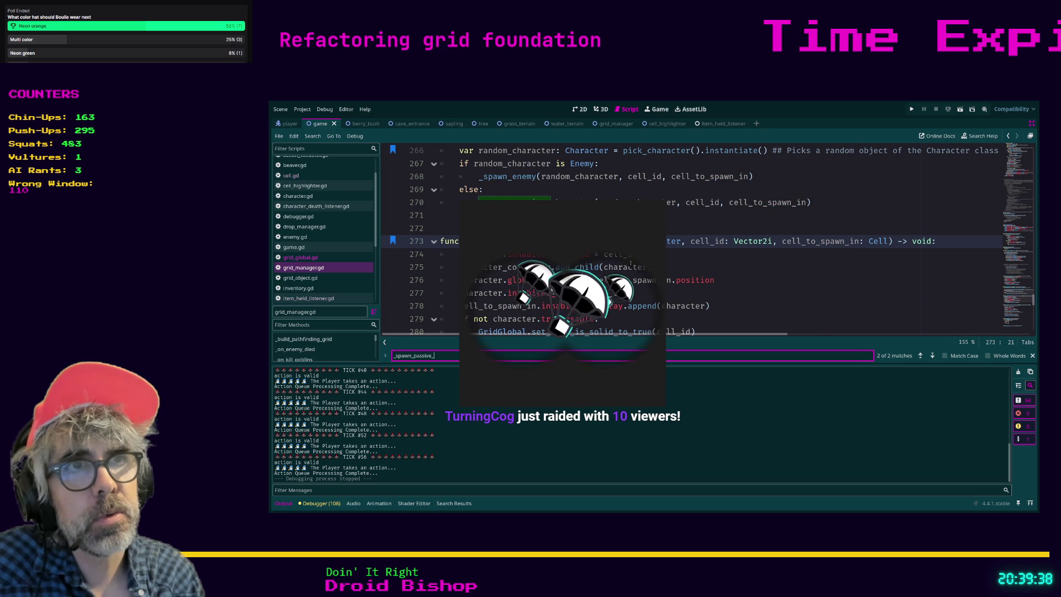
pyautogui.scroll(2, 608, 249)
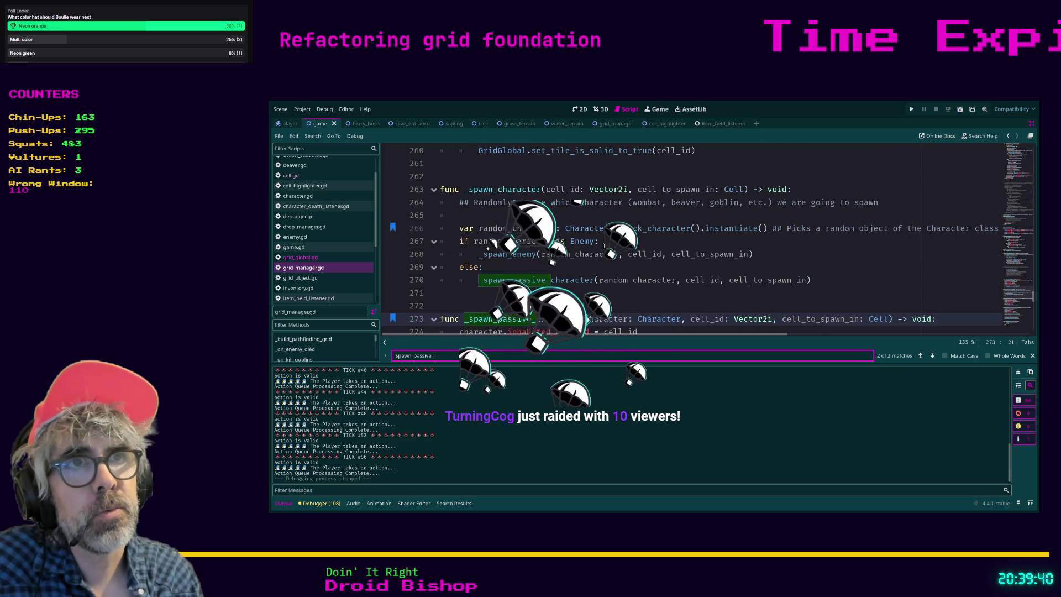
pyautogui.scroll(-1, 604, 245)
pyautogui.scroll(1, 471, 193)
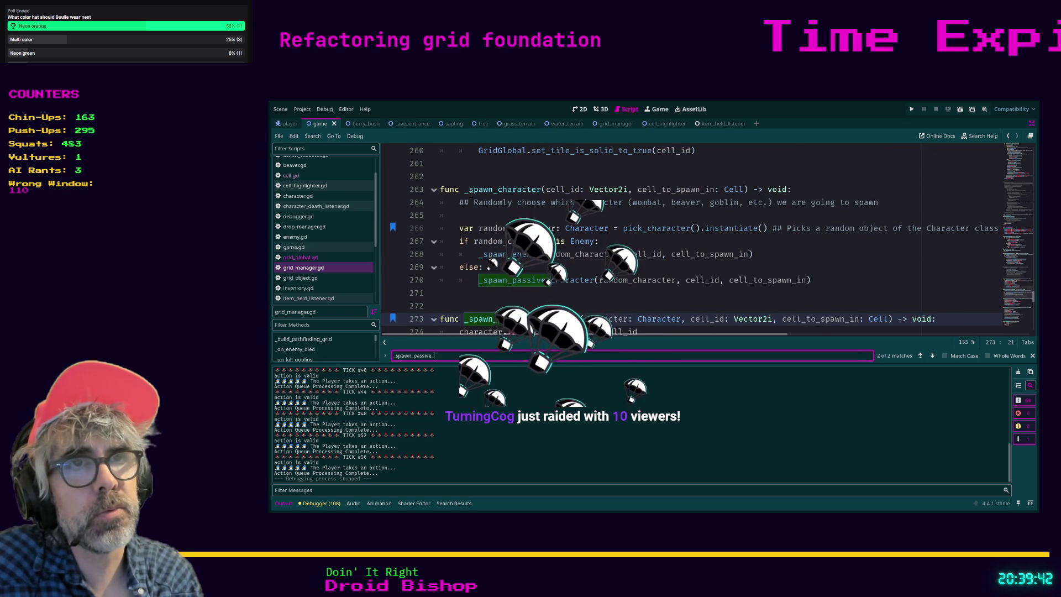
pyautogui.press('BackSpace')
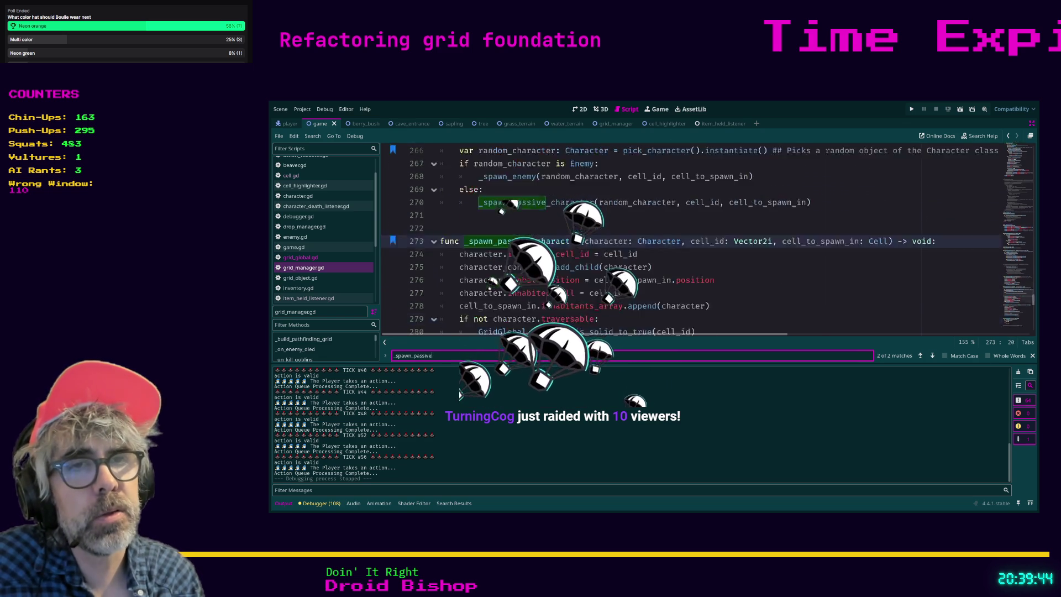
pyautogui.press('BackSpace')
pyautogui.press('BackSpace')
pyautogui.press('BackSpace')
pyautogui.write('char')
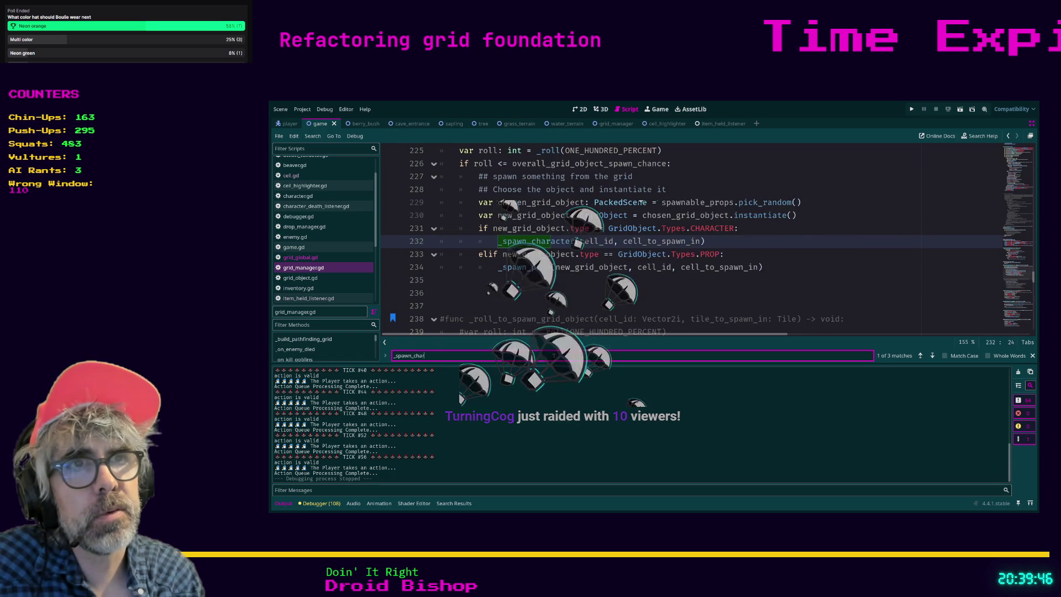
pyautogui.write('acter')
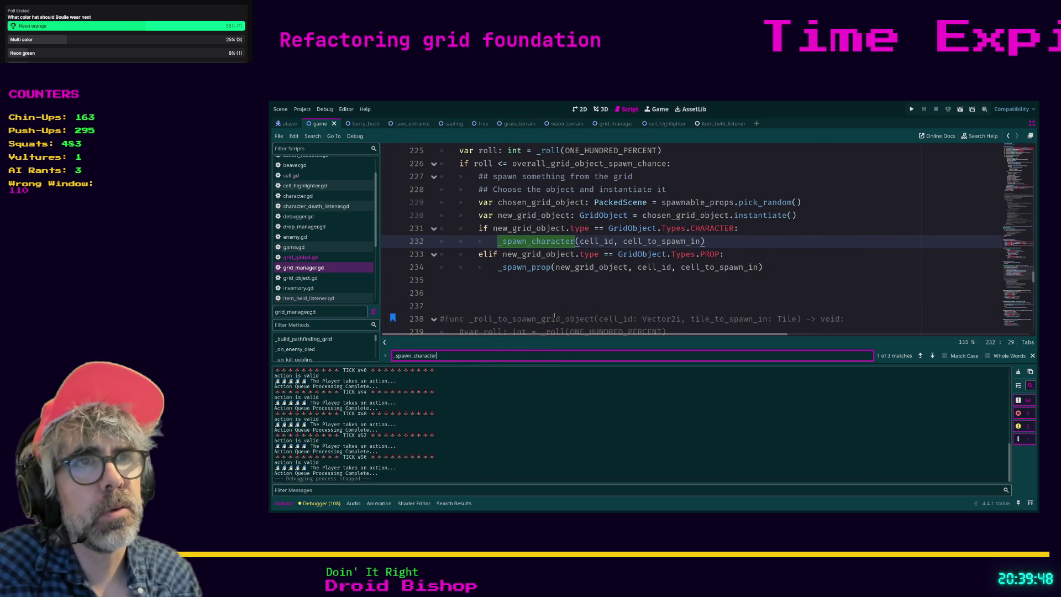
pyautogui.scroll(1, 554, 315)
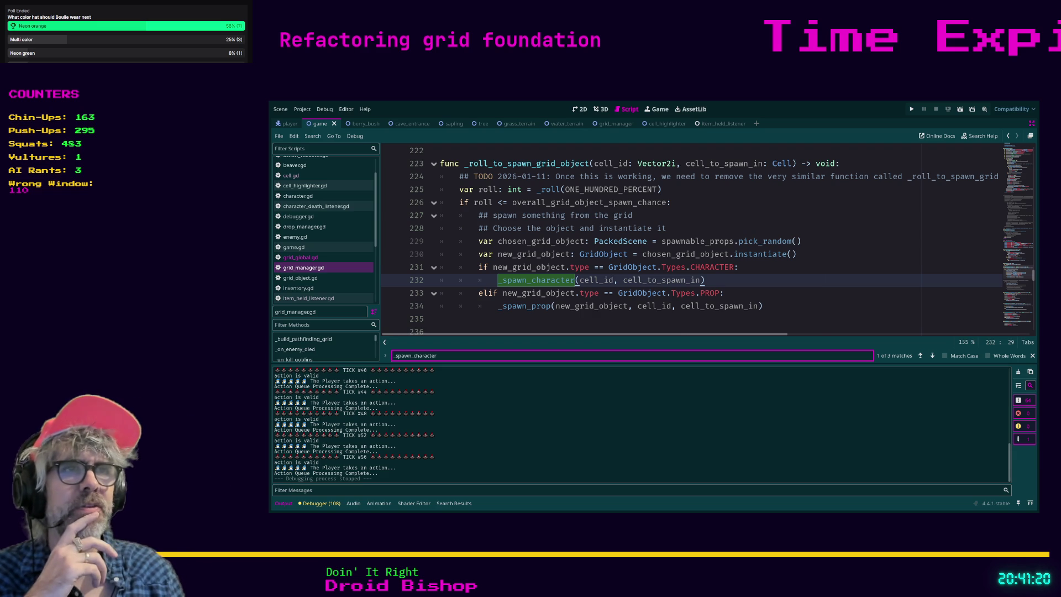
# - On line 229, replace spawnable_props with spawnable_characters using the autocomplete suggestion
pyautogui.doubleClick(696, 242)
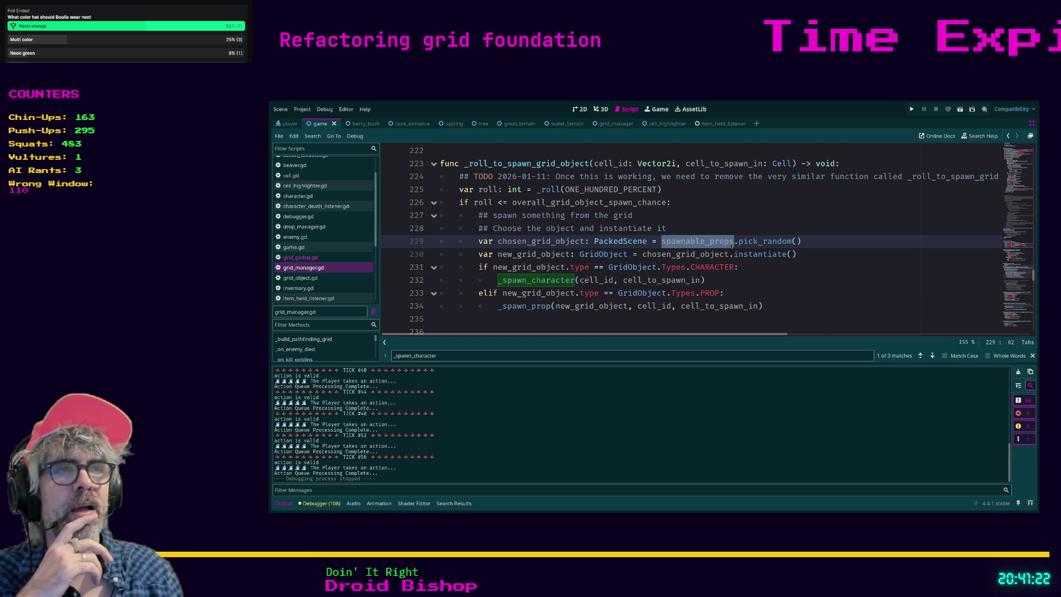
pyautogui.moveTo(734, 243); pyautogui.dragTo(662, 241)
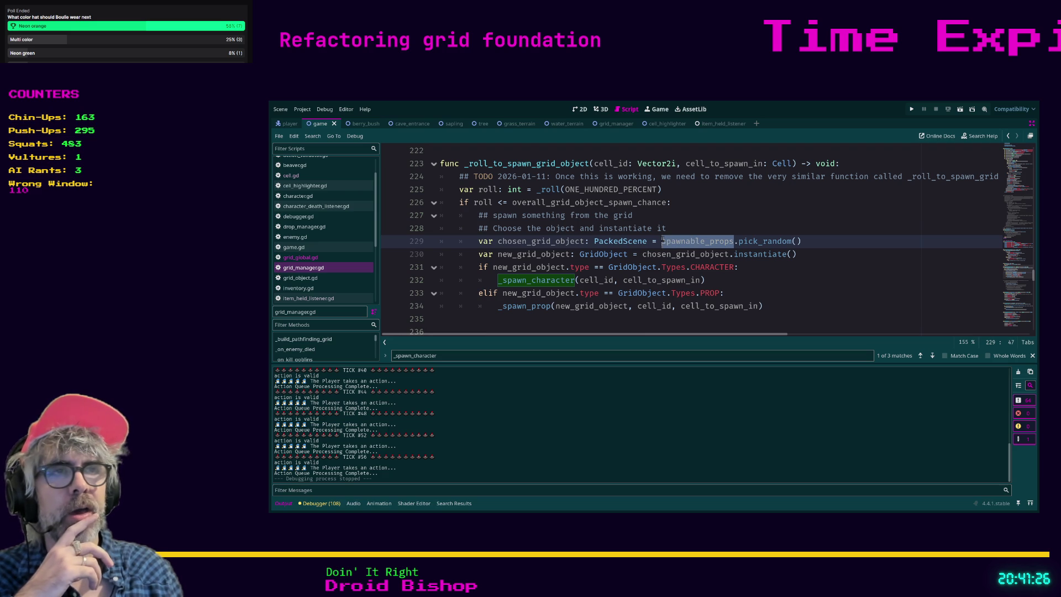
pyautogui.click(663, 241)
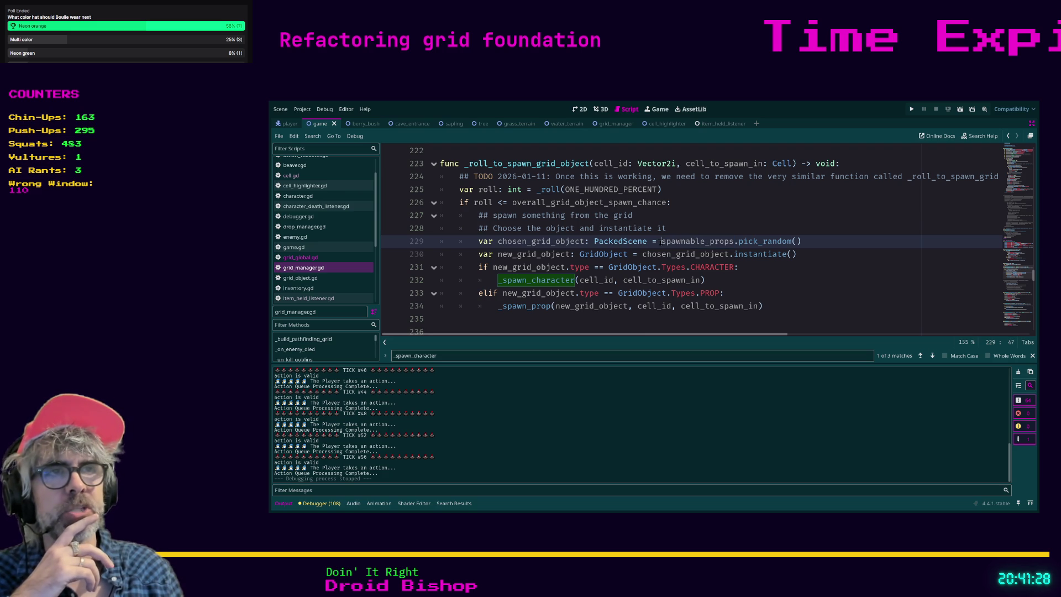
pyautogui.moveTo(662, 241)
pyautogui.mouseDown()
pyautogui.moveTo(733, 243)
pyautogui.moveTo(662, 243)
pyautogui.mouseUp()
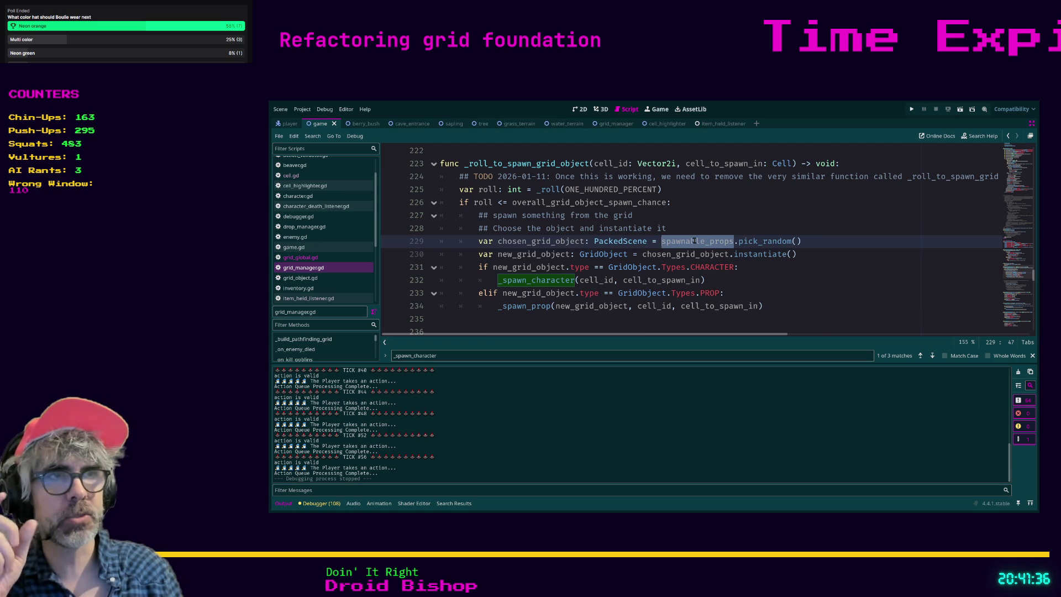
pyautogui.click(781, 308)
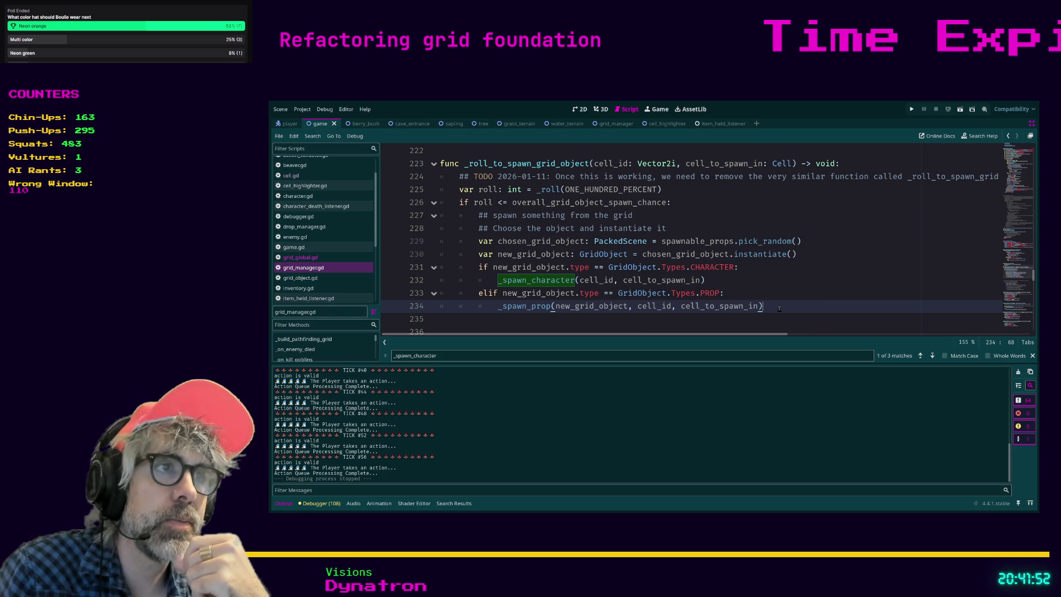
pyautogui.click(734, 241)
pyautogui.press('BackSpace')
pyautogui.press('BackSpace')
pyautogui.press('BackSpace')
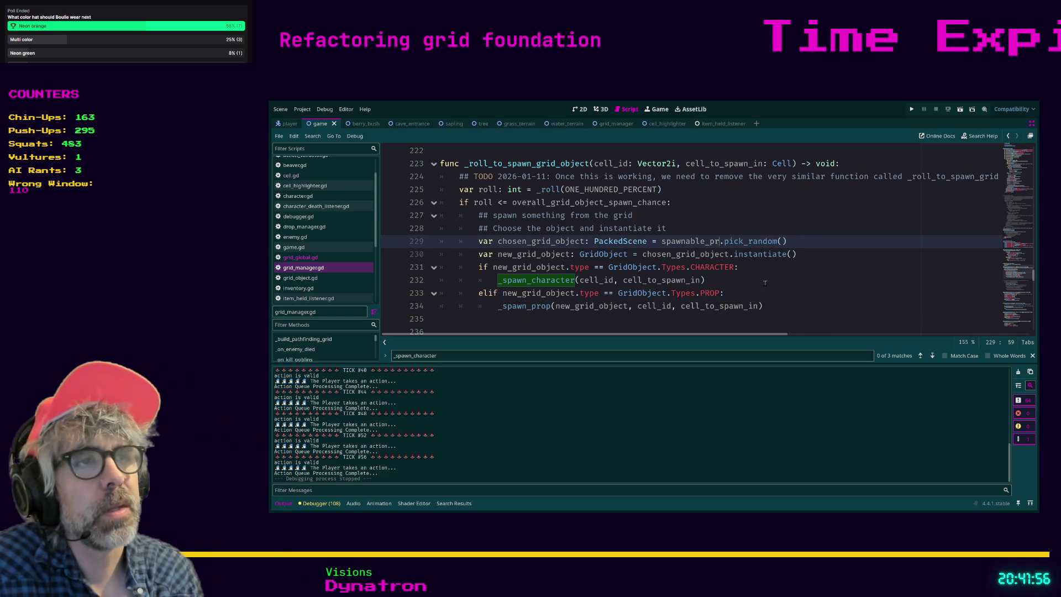
pyautogui.write('cha')
pyautogui.press('Return')
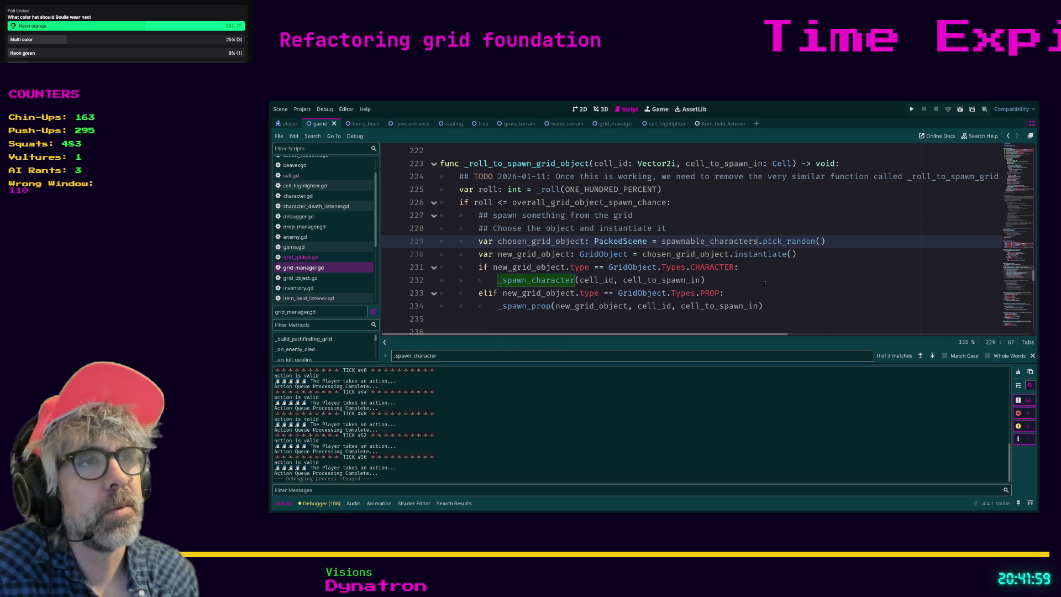
pyautogui.click(768, 283)
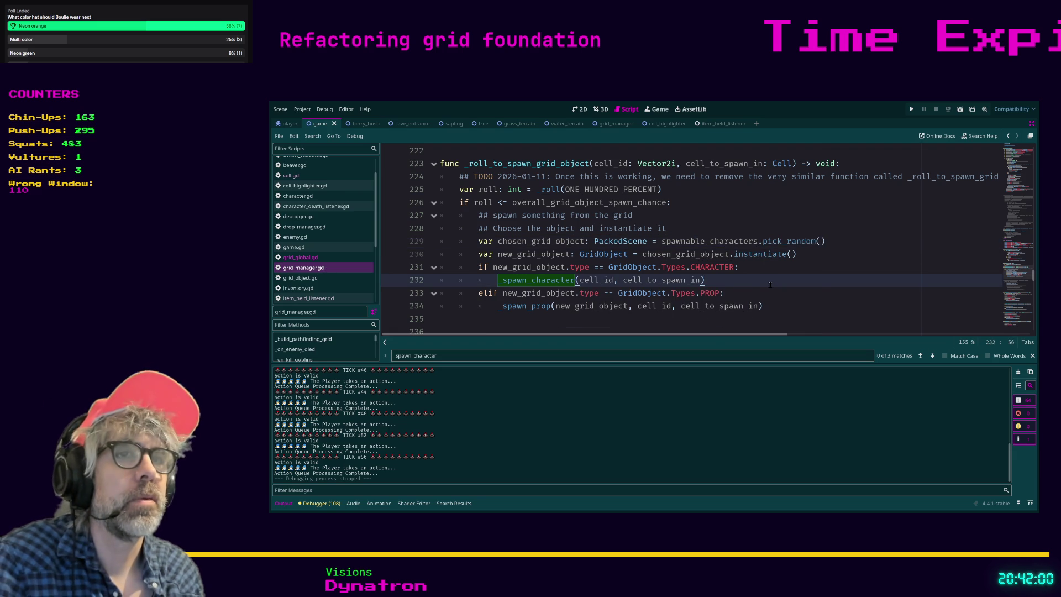
# - Save and run the game, zoom out over the goblin- and beaver-filled grid, then stop it
pyautogui.hotkey('ctrl', 's')
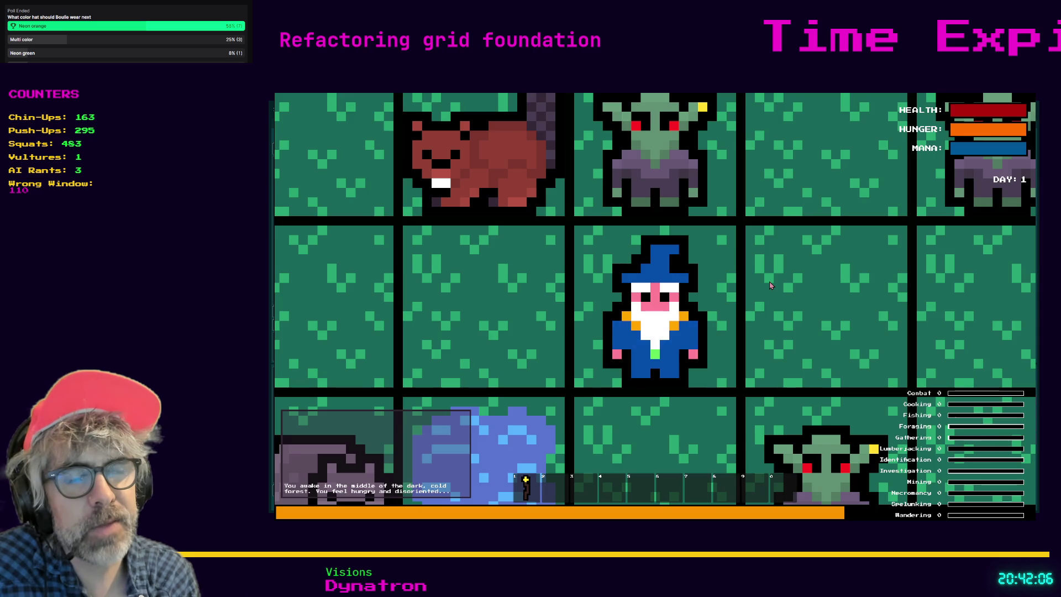
pyautogui.scroll(-3, 771, 286)
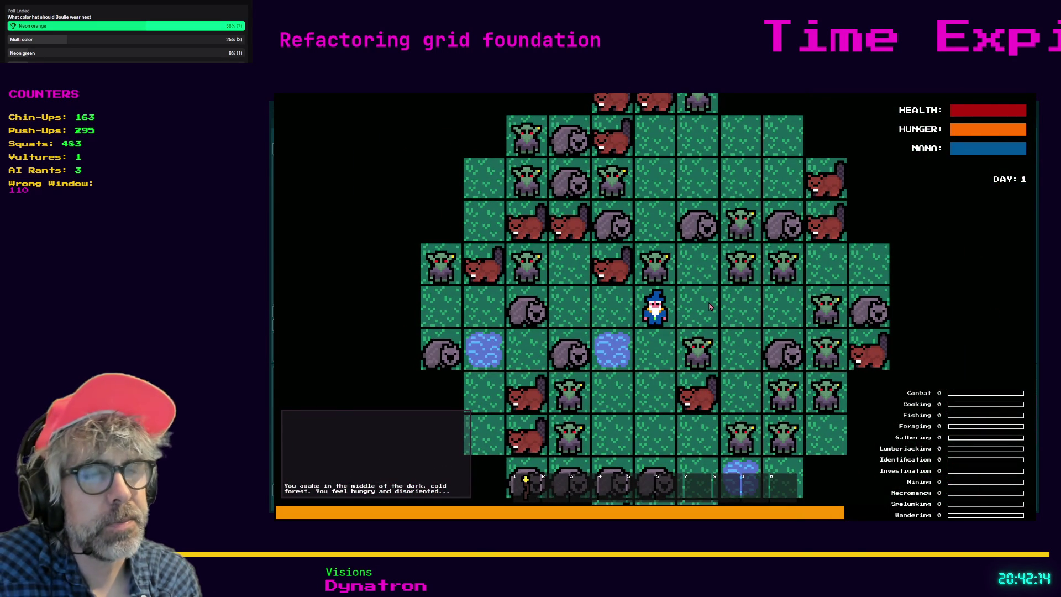
pyautogui.press('F8')
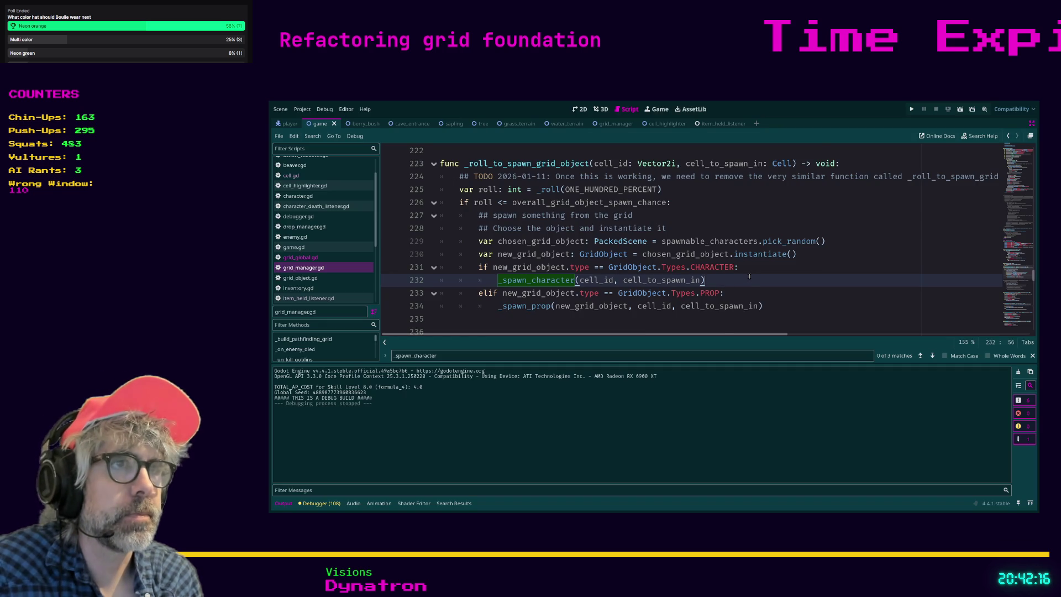
# - Change line 229 from spawnable_characters back to spawnable_props
pyautogui.hotkey('ctrl', 'z')
pyautogui.press('BackSpace')
pyautogui.press('BackSpace')
pyautogui.press('BackSpace')
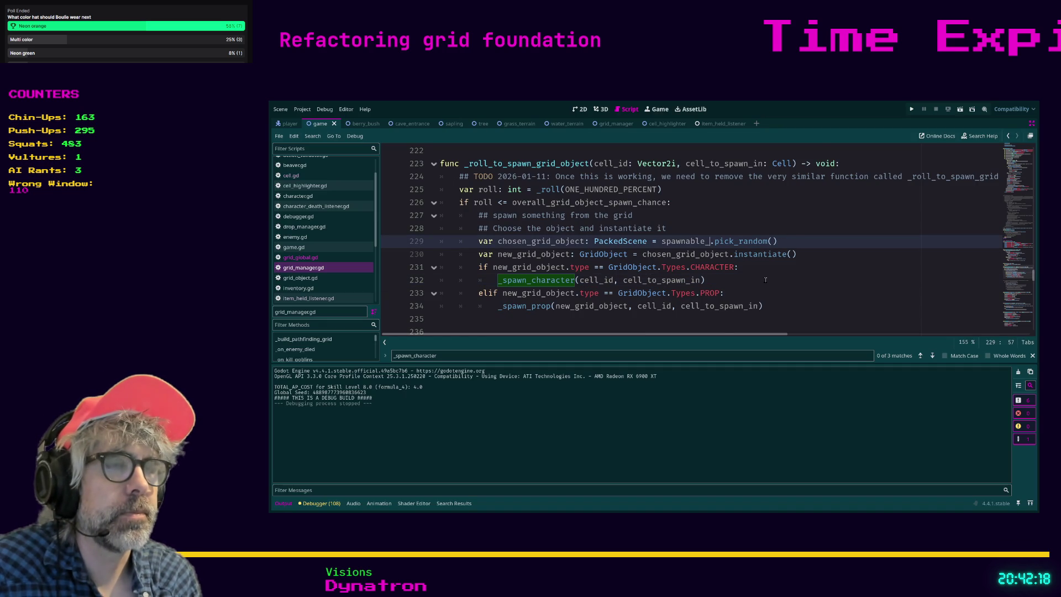
pyautogui.write('props')
pyautogui.click(765, 280)
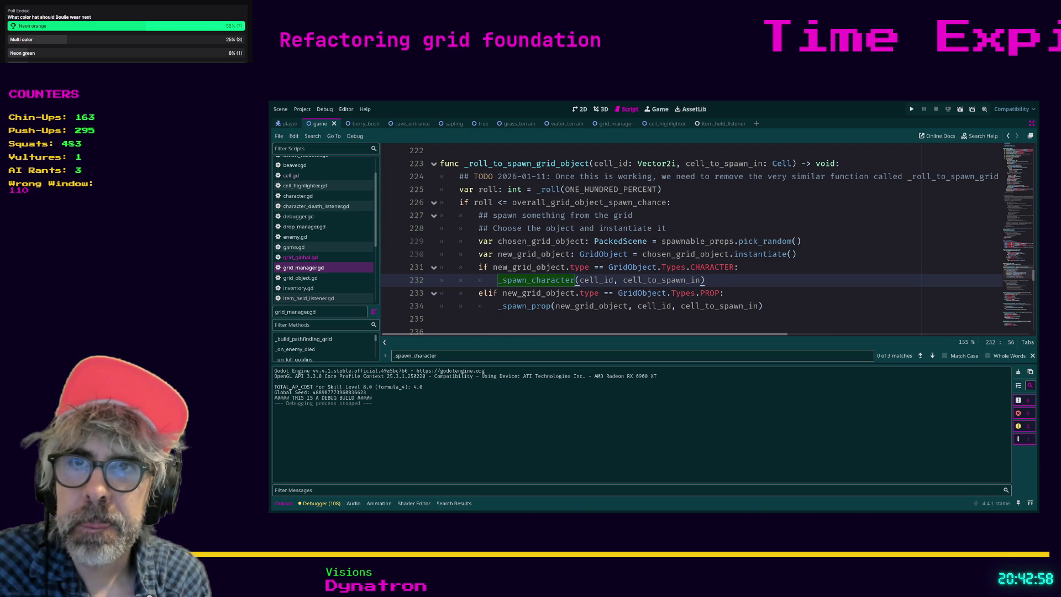
pyautogui.click(517, 325)
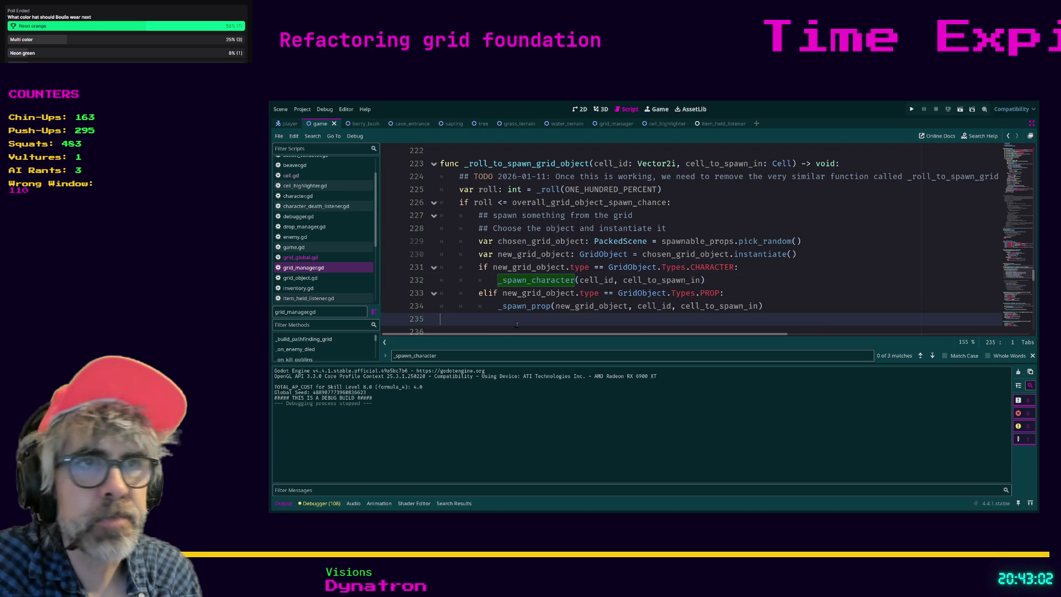
# - Save and run the game, check the spawned trees, rocks and mushrooms, then stop it
pyautogui.hotkey('ctrl', 's')
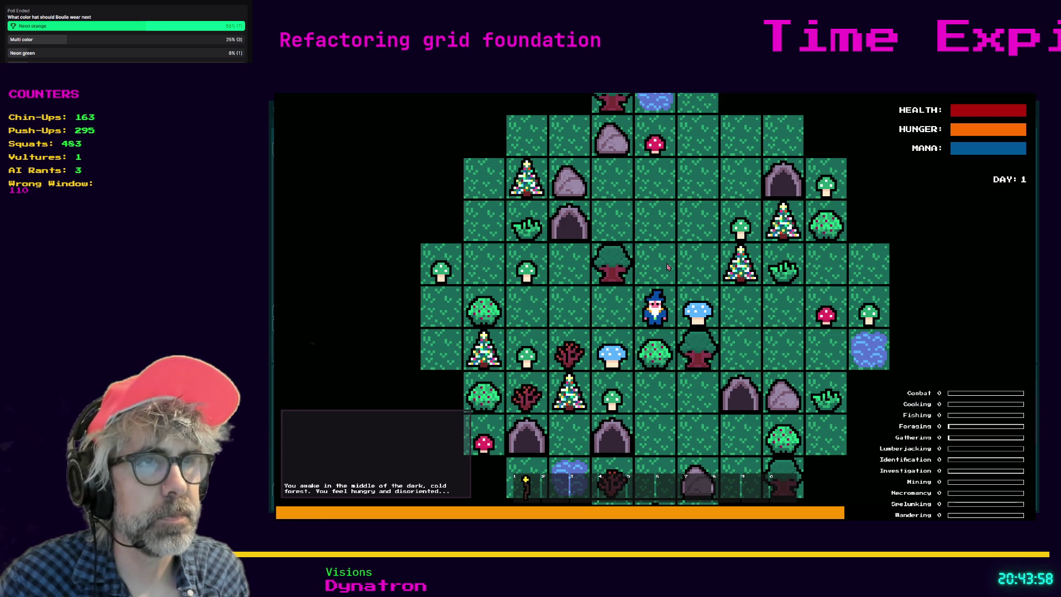
pyautogui.press('F8')
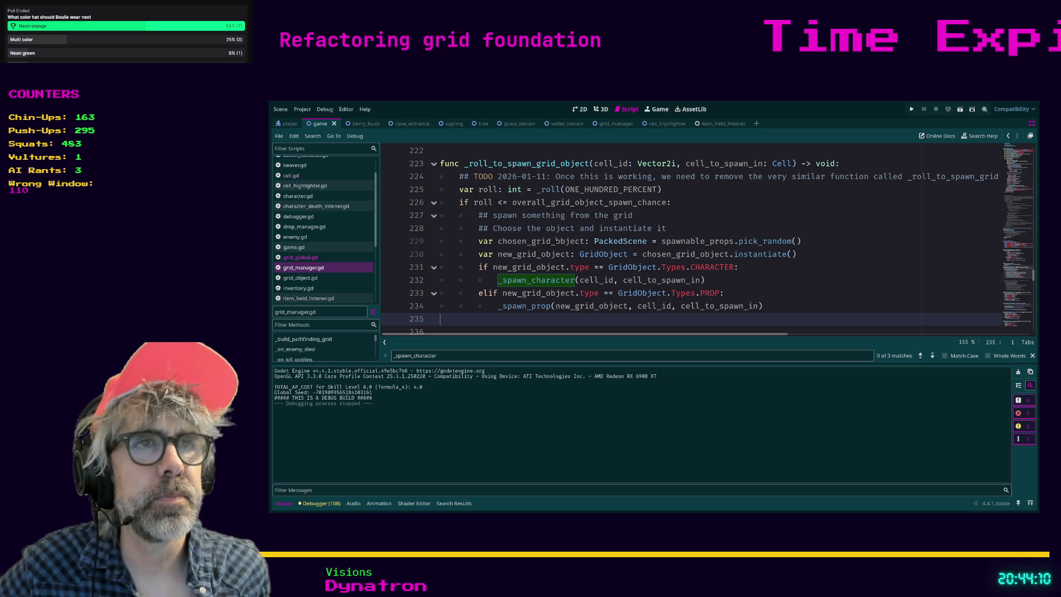
pyautogui.click(473, 242)
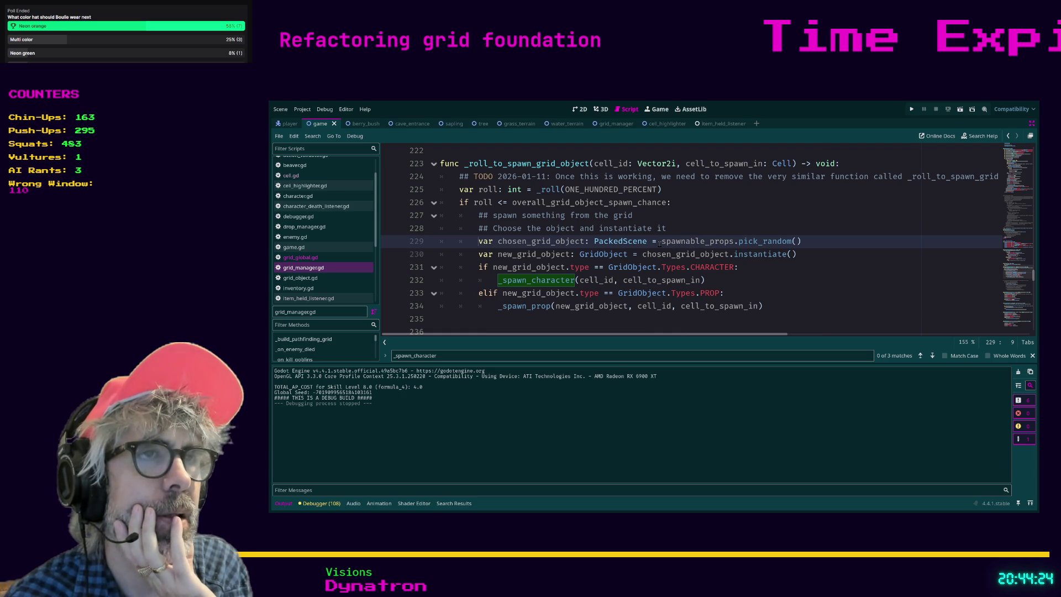
pyautogui.click(805, 289)
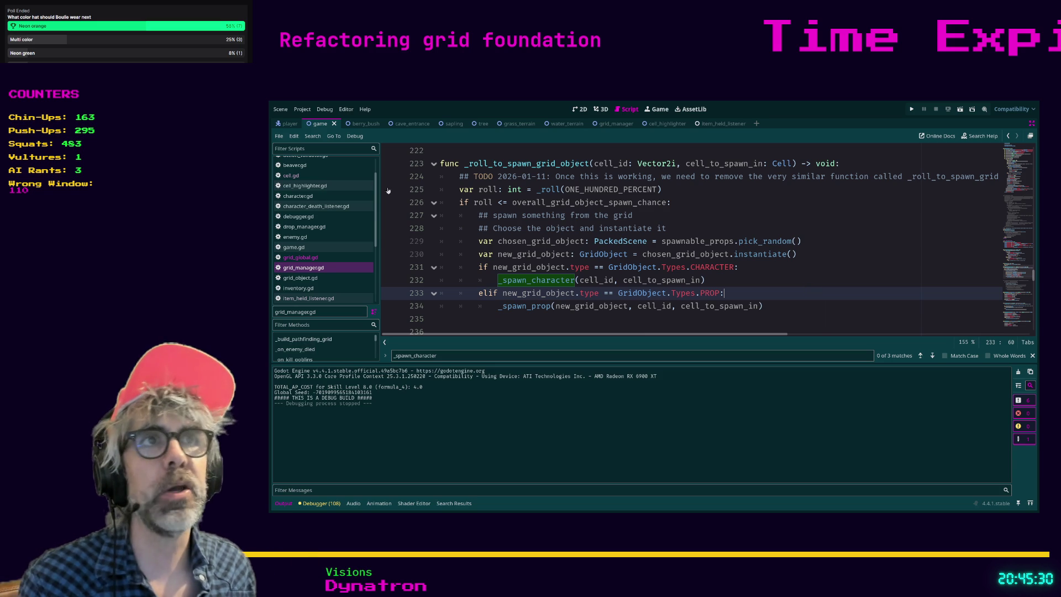
pyautogui.click(579, 109)
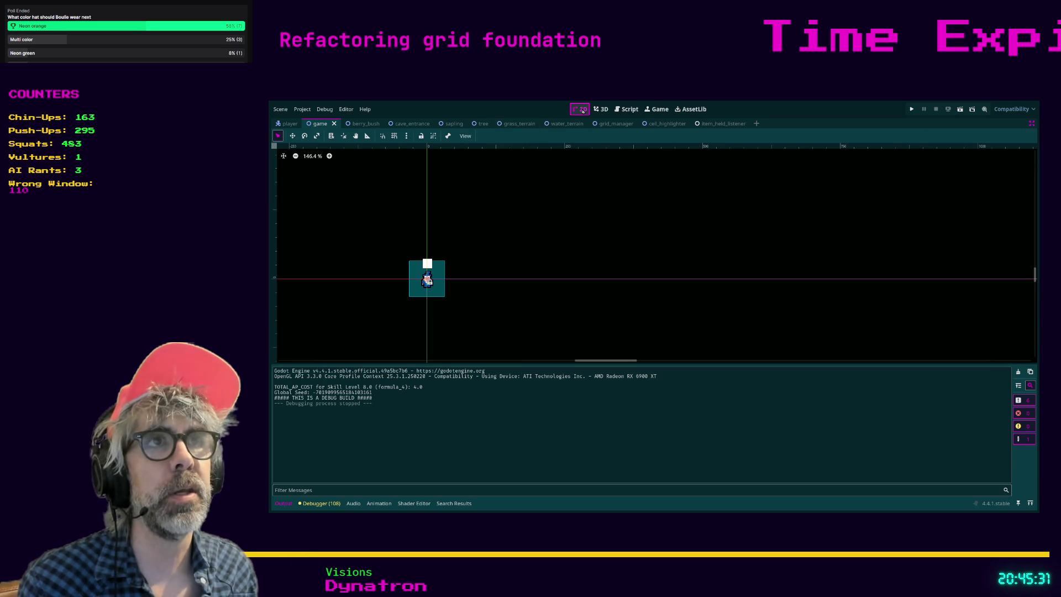
pyautogui.click(628, 111)
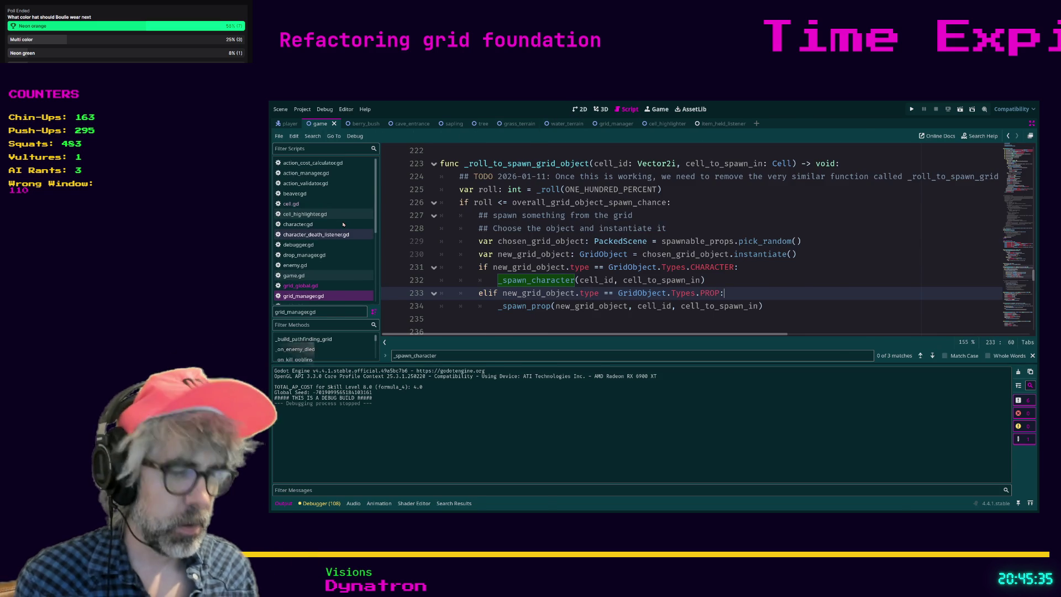
pyautogui.hotkey('ctrl', 'shift', 'F11')
pyautogui.click(302, 172)
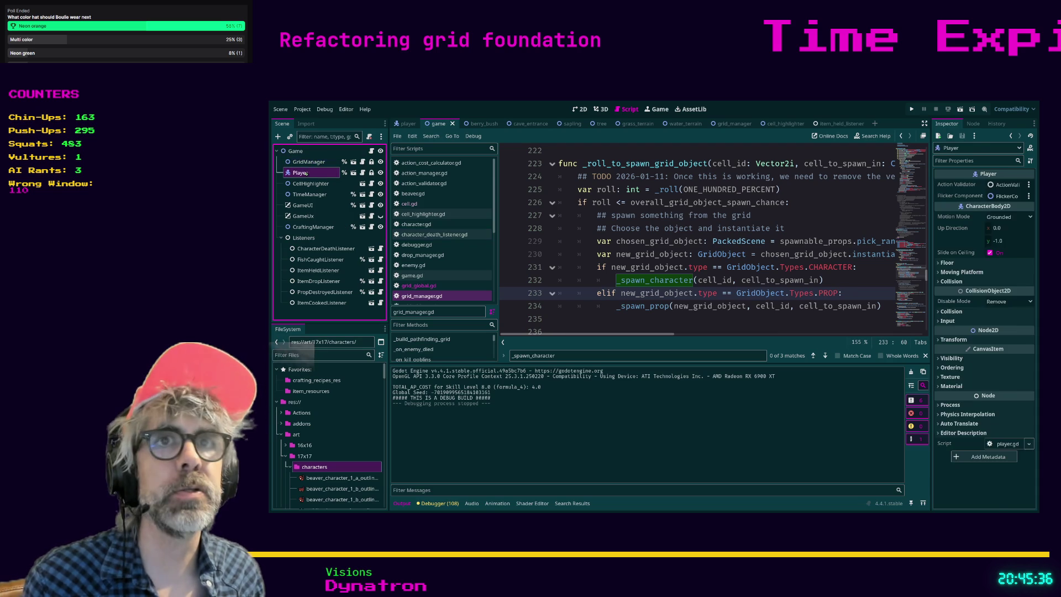
pyautogui.click(309, 161)
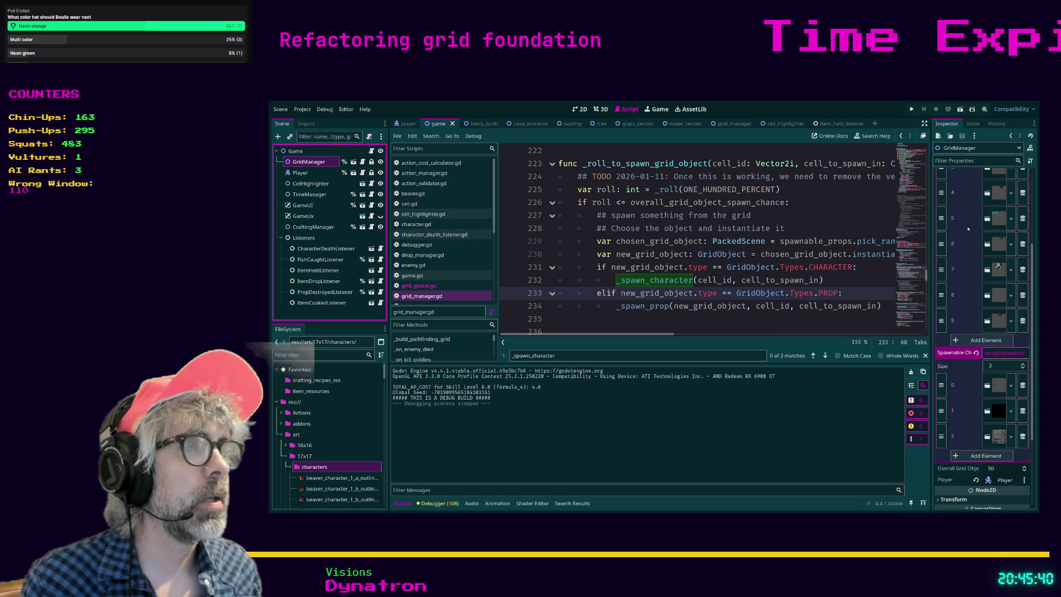
pyautogui.scroll(5, 968, 228)
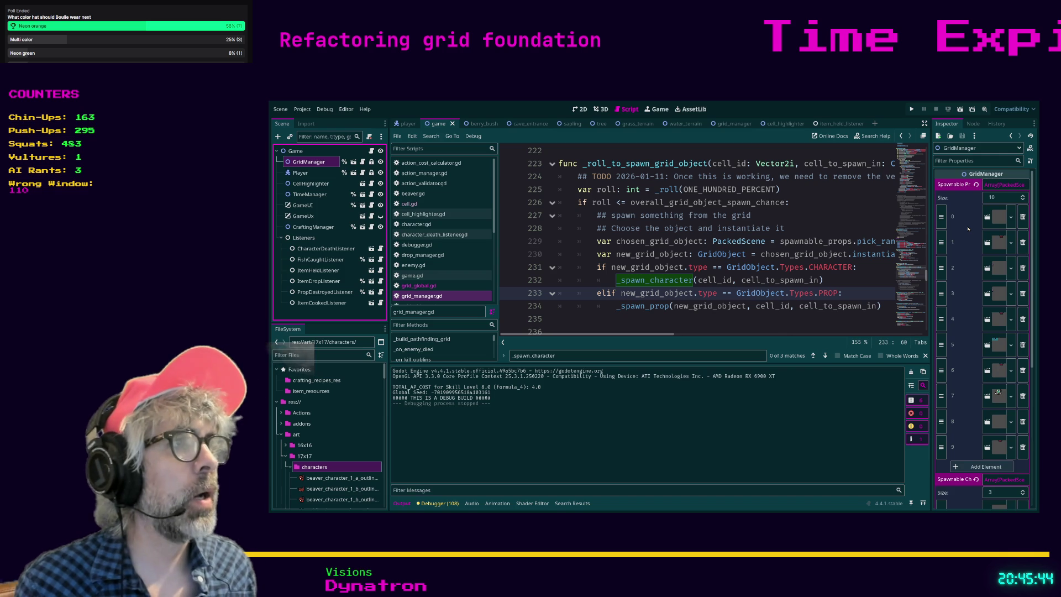
pyautogui.click(832, 229)
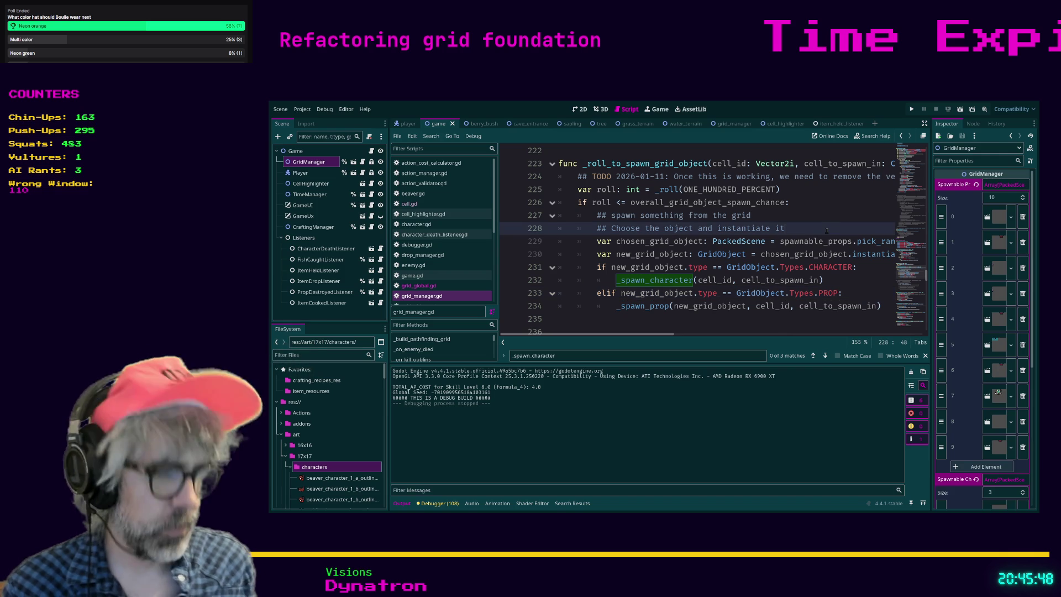
pyautogui.hotkey('ctrl', 'shift', 'F11')
pyautogui.hotkey('ctrl', 'f')
pyautogui.write('t')
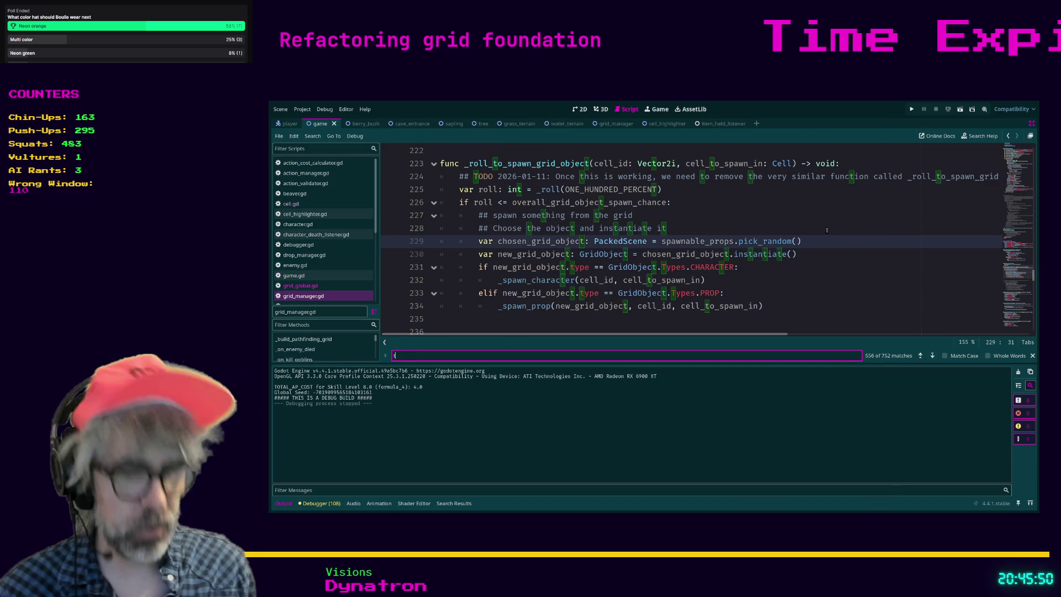
pyautogui.click(777, 227)
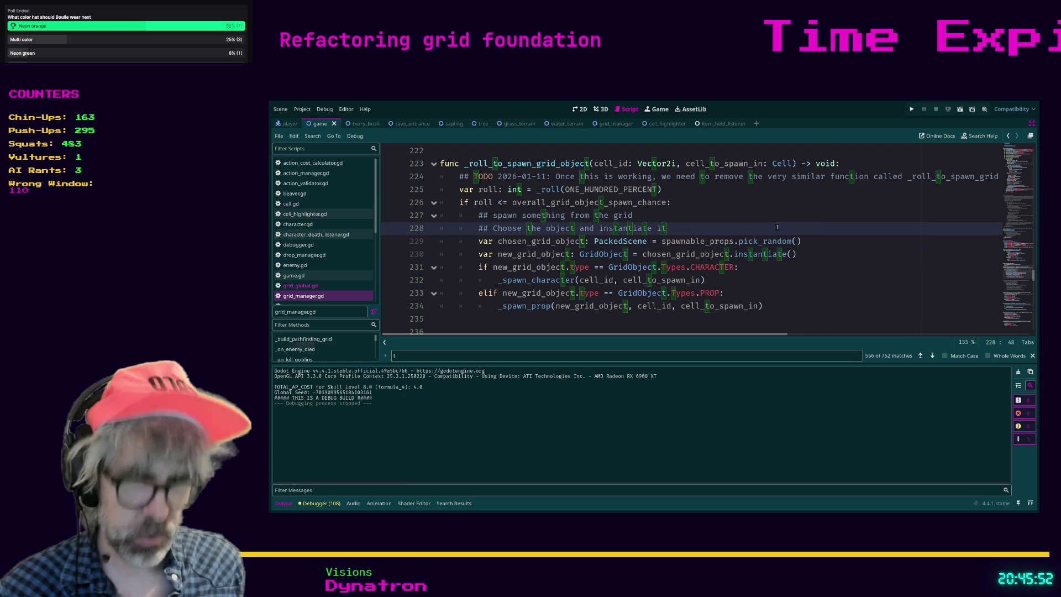
pyautogui.hotkey('ctrl', 'alt', 'b')
pyautogui.hotkey('ctrl', 'f')
pyautogui.write('total')
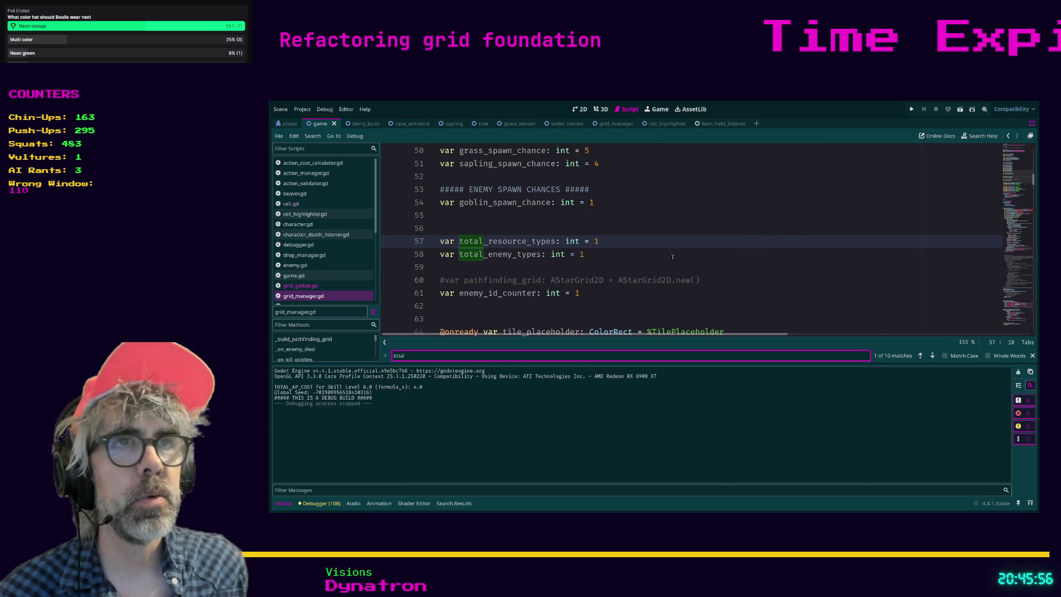
pyautogui.click(924, 356)
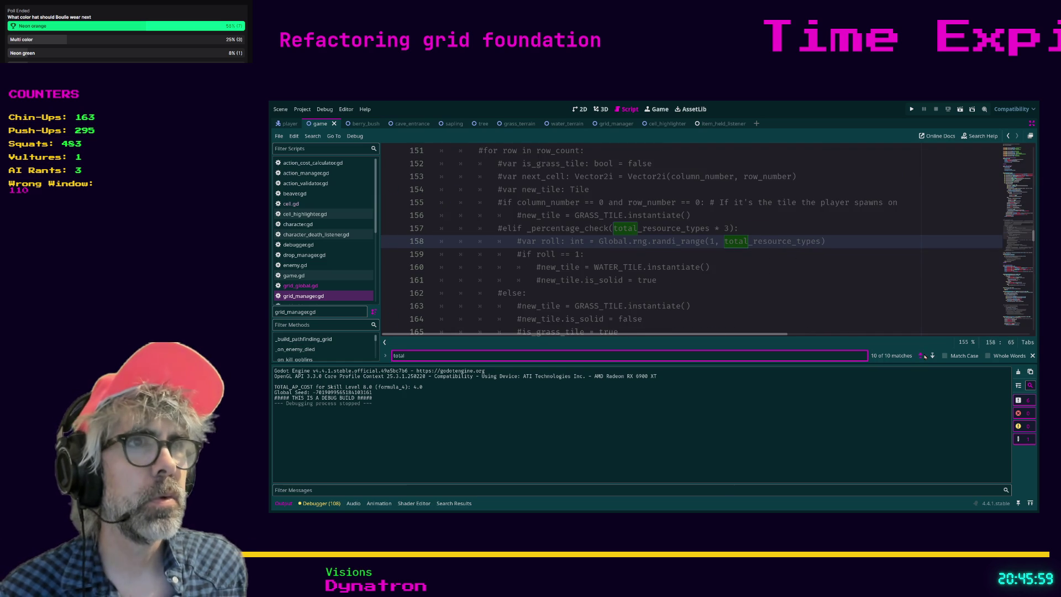
pyautogui.click(925, 356)
pyautogui.click(925, 356)
pyautogui.click(925, 356)
pyautogui.click(924, 356)
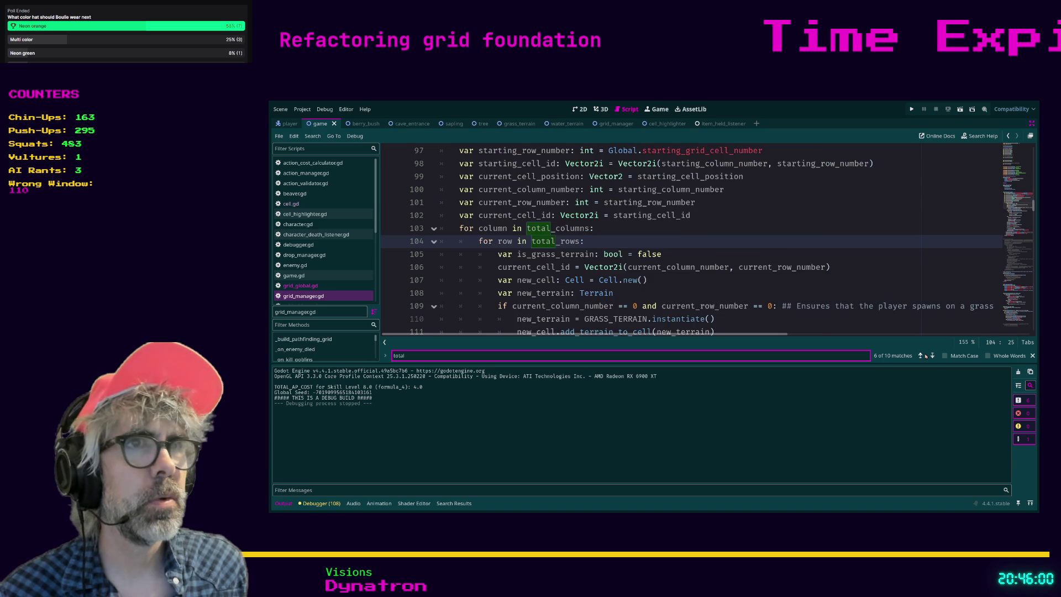
pyautogui.click(925, 356)
pyautogui.click(925, 355)
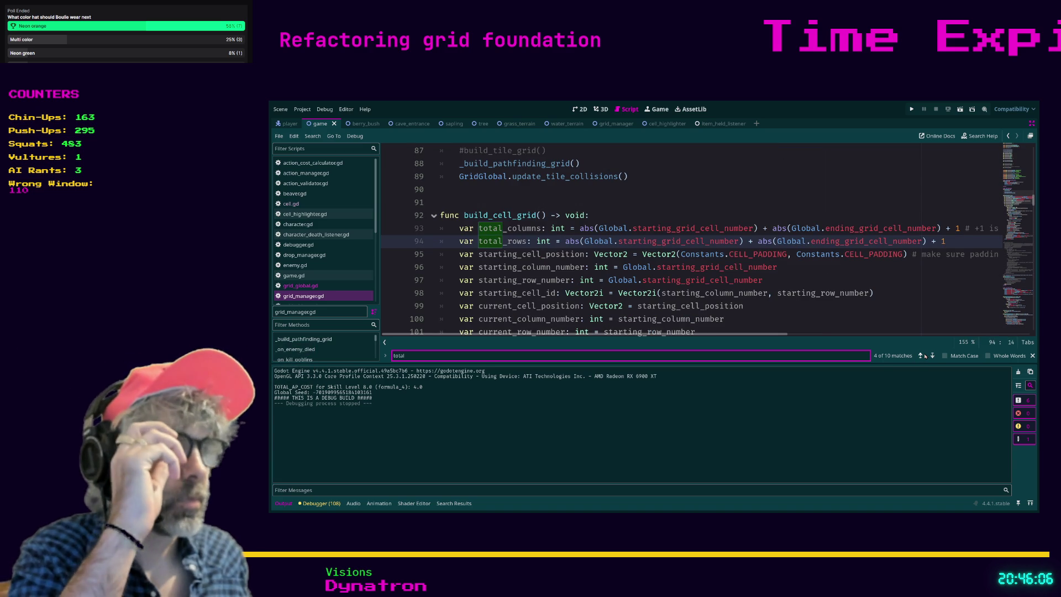
pyautogui.click(921, 355)
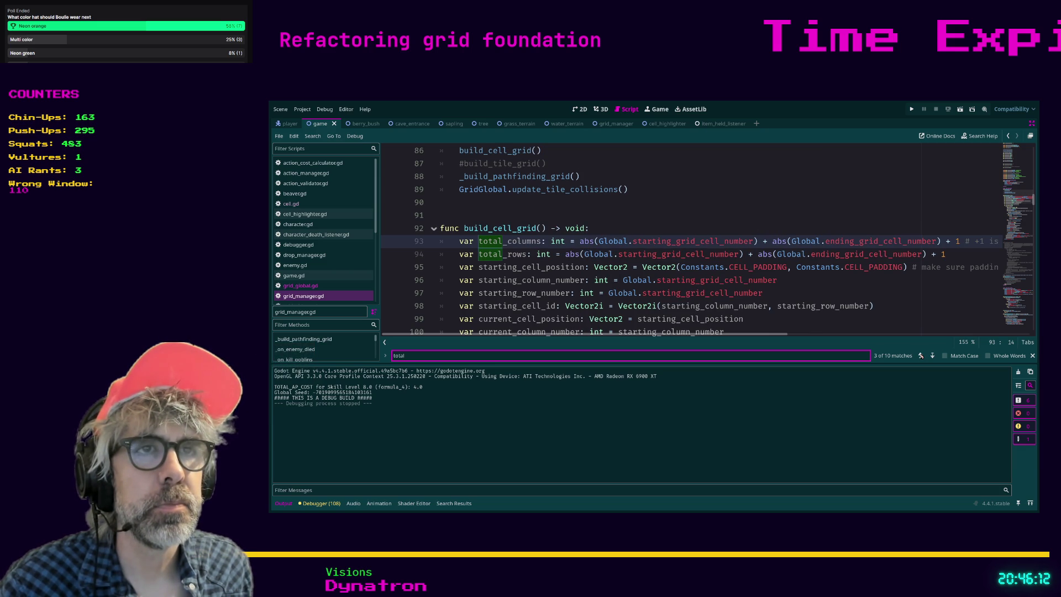
pyautogui.click(920, 356)
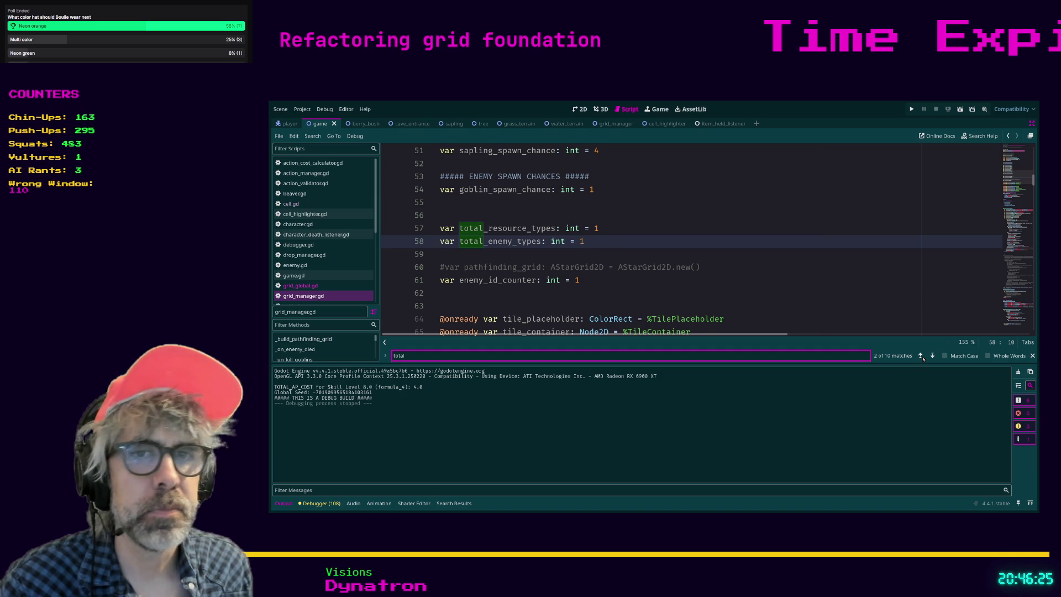
pyautogui.click(921, 356)
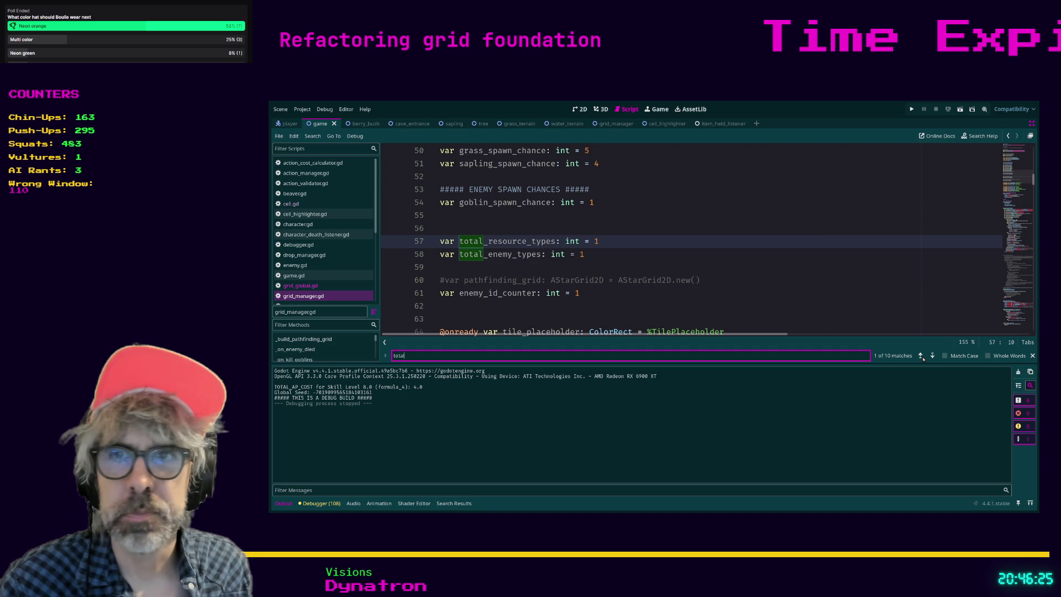
pyautogui.click(834, 286)
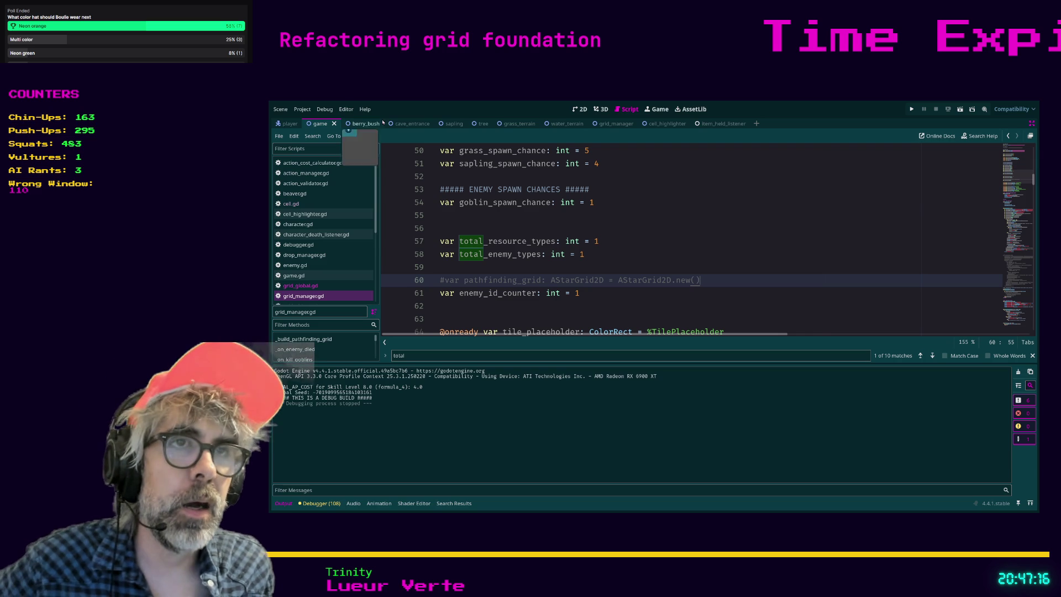
pyautogui.click(521, 228)
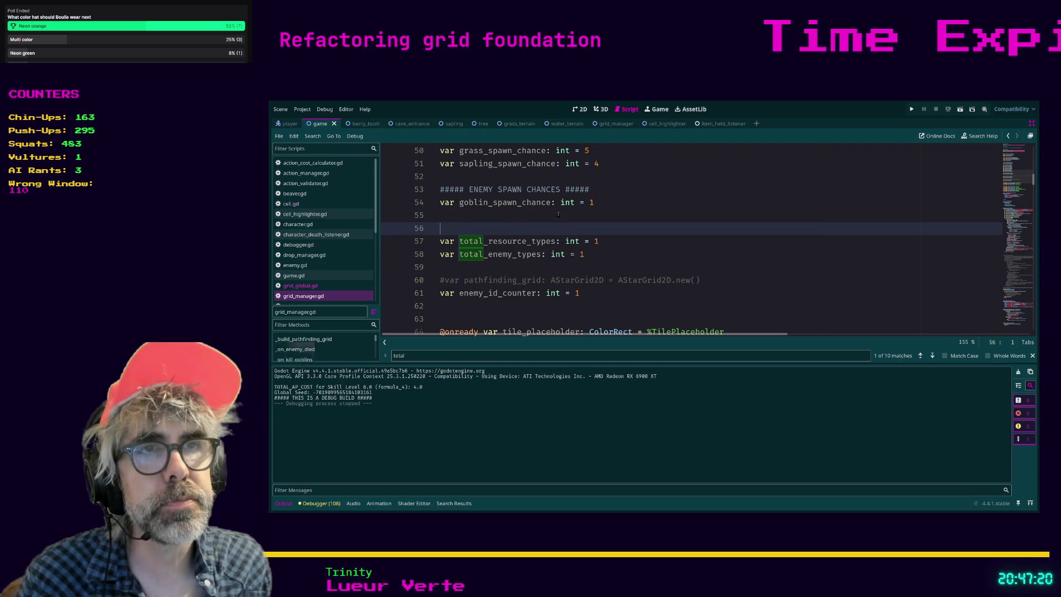
# - Bring the top of grid_manager.gd into view with the caret on empty line 3
pyautogui.hotkey('ctrl', 'b')
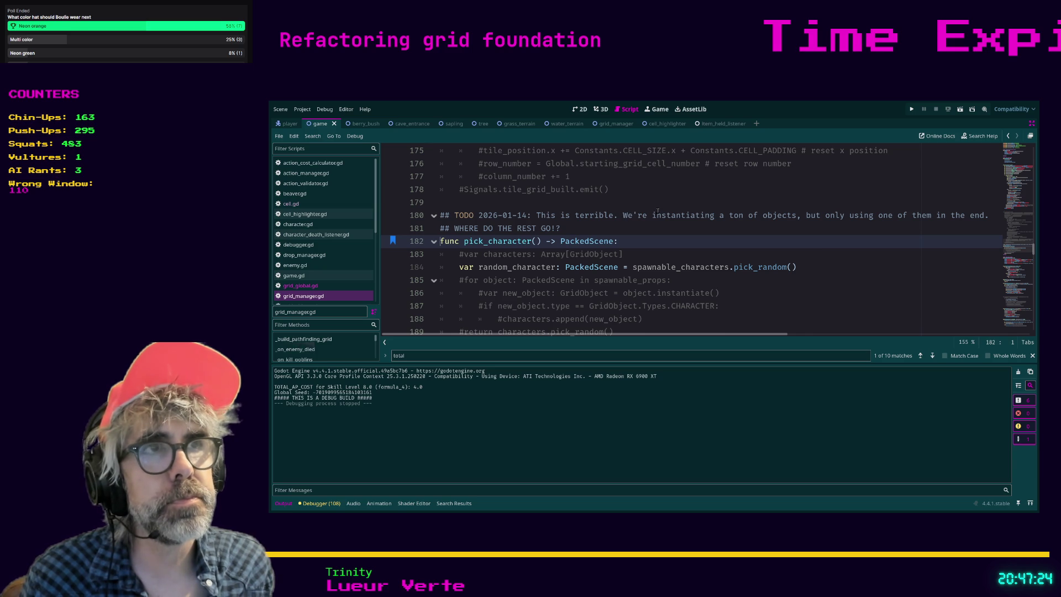
pyautogui.moveTo(597, 228); pyautogui.dragTo(546, 220)
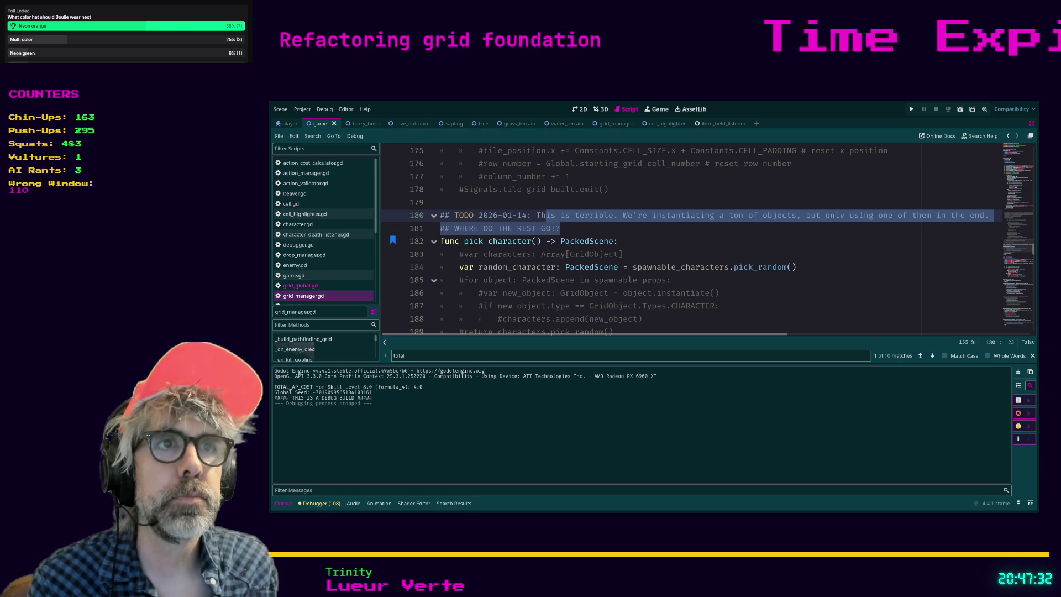
pyautogui.click(606, 228)
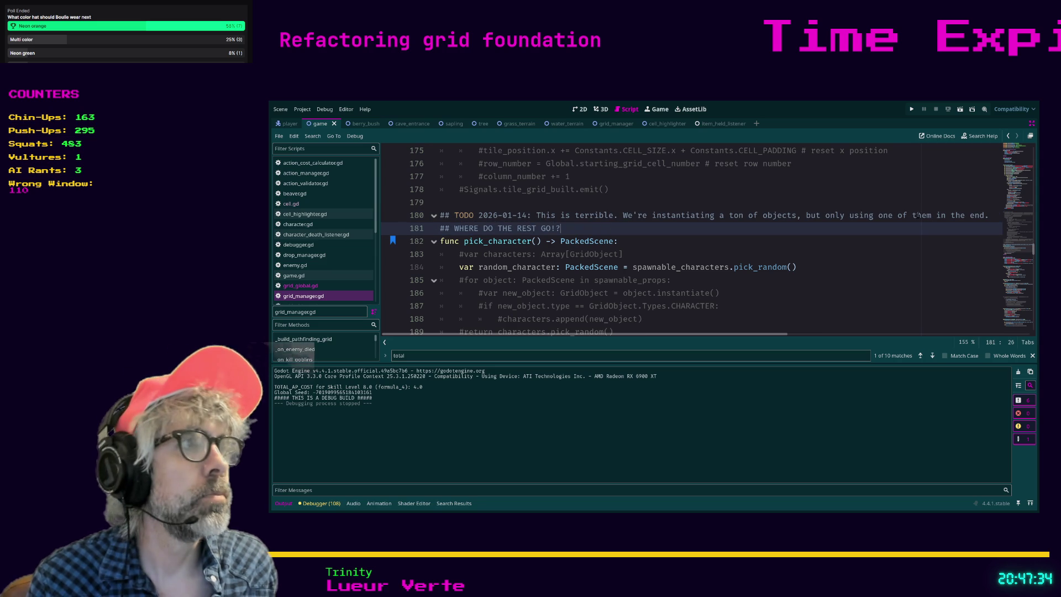
pyautogui.moveTo(1035, 253); pyautogui.dragTo(1034, 150)
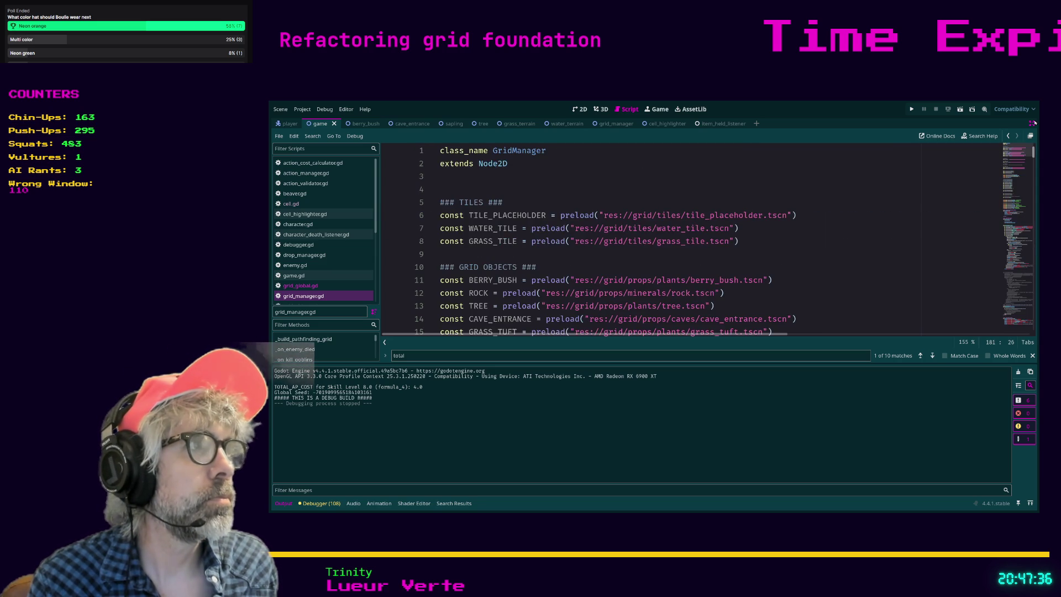
pyautogui.click(516, 176)
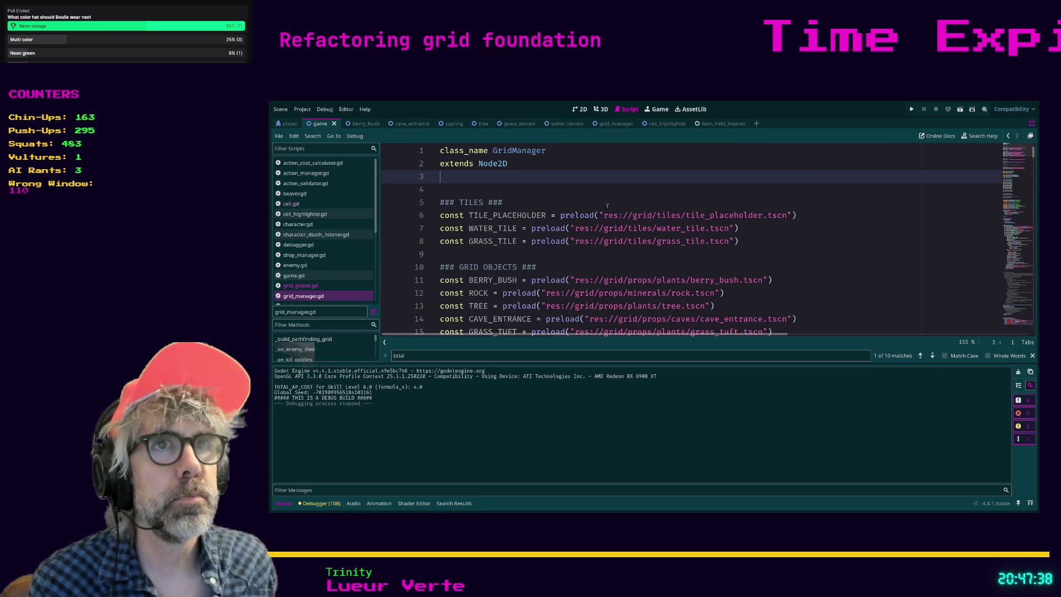
# - Add a '## TODO 2026-01-14:' comment saying a system must randomly decide what to spawn
pyautogui.press('Return')
pyautogui.press('Return')
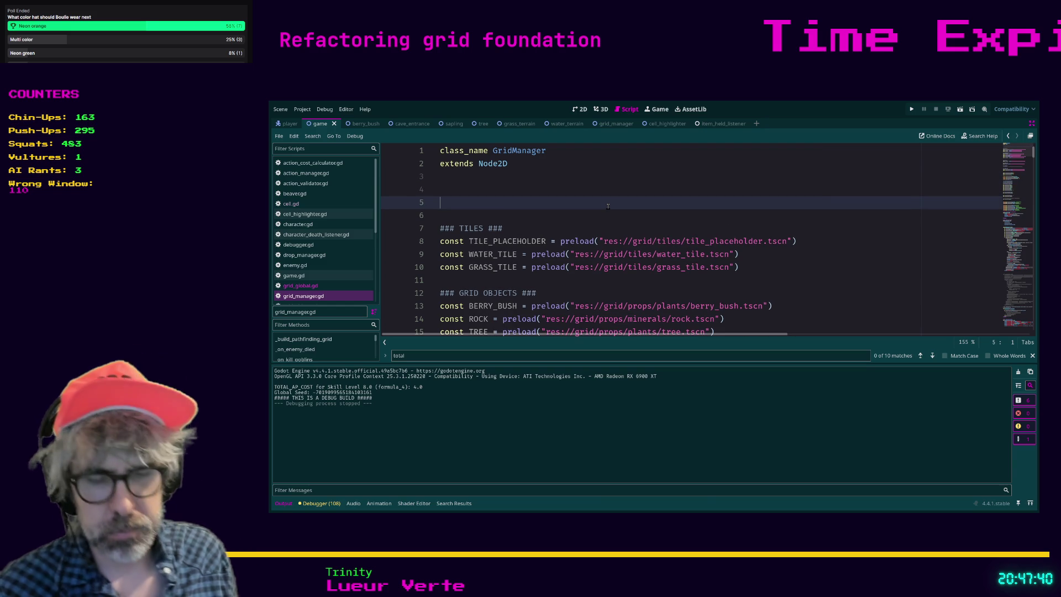
pyautogui.press('Up')
pyautogui.write('## TODO ')
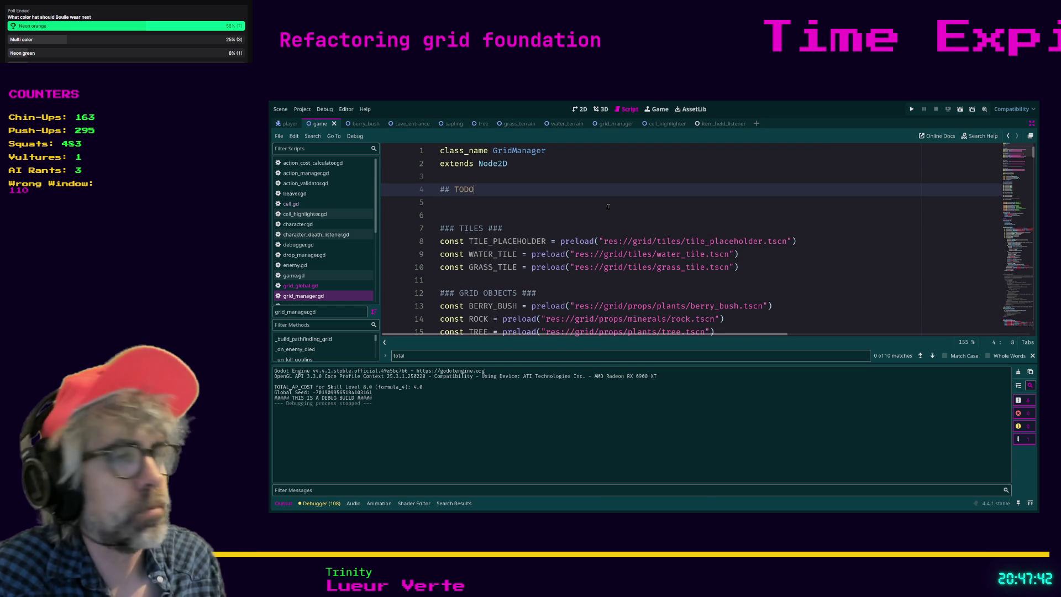
pyautogui.write('20')
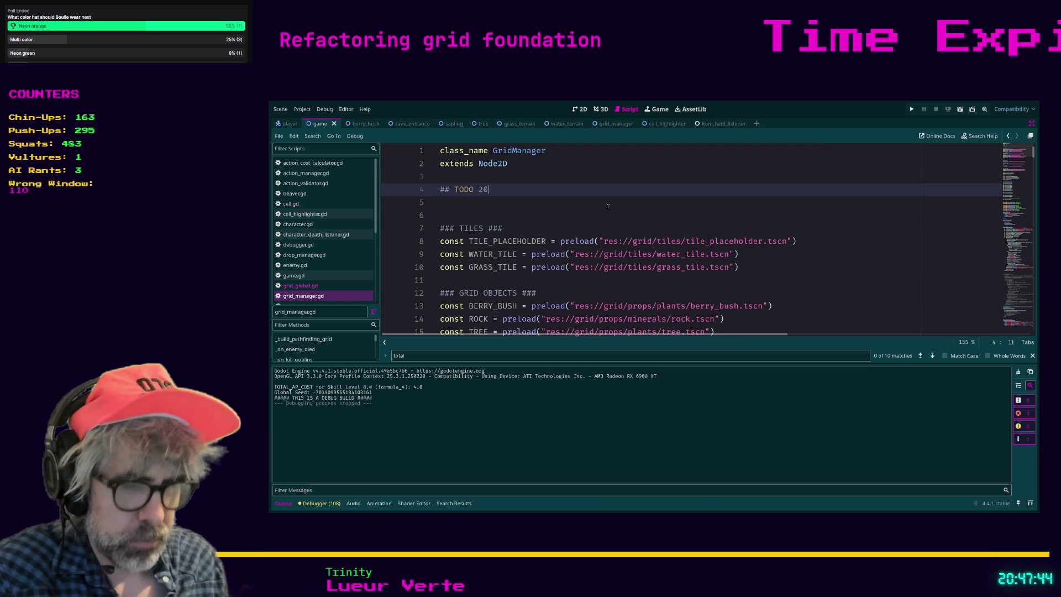
pyautogui.write('26-01-')
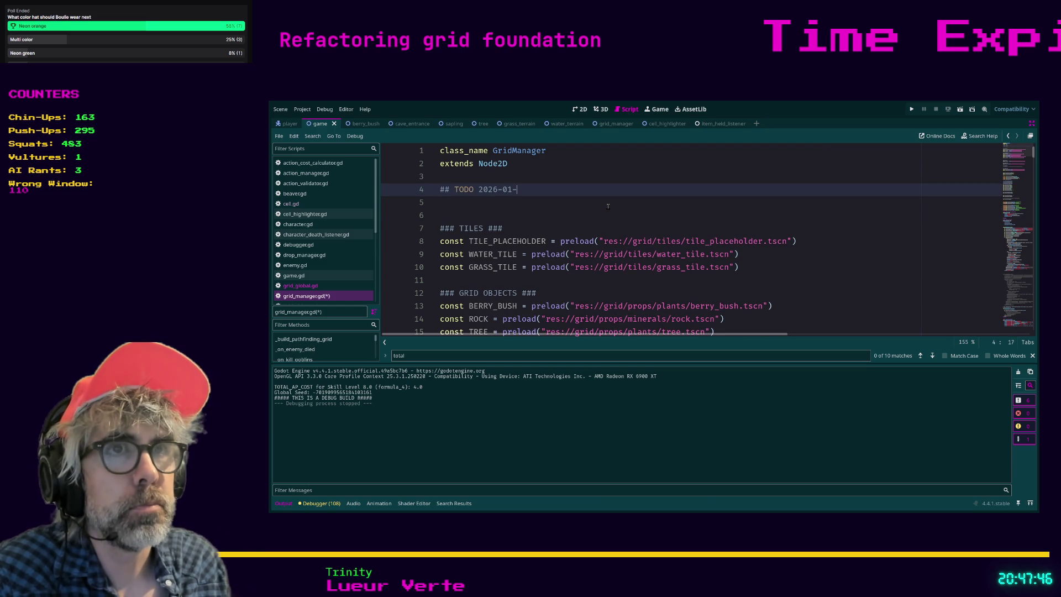
pyautogui.write('14:')
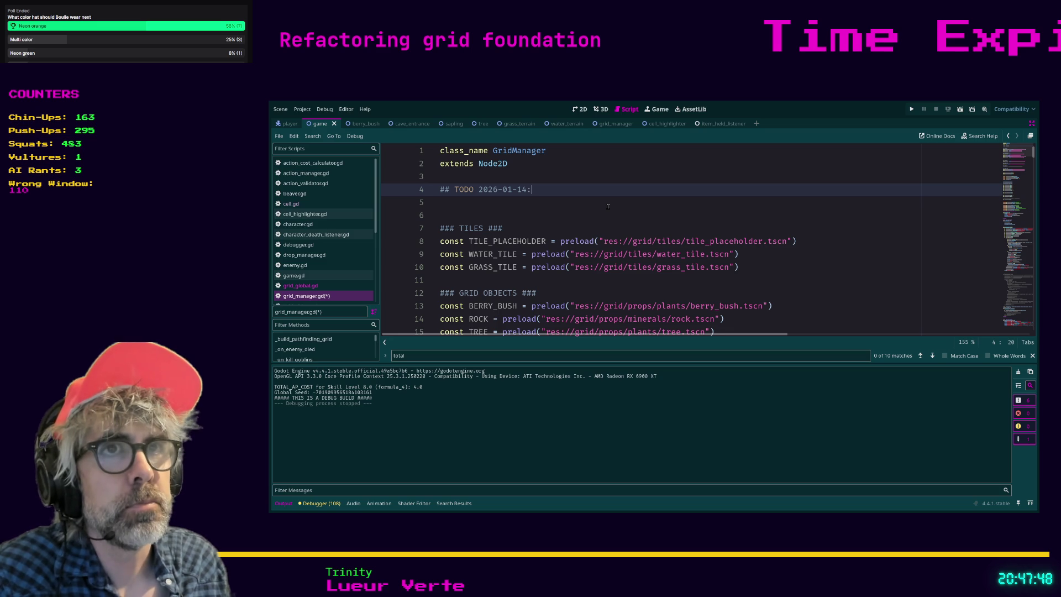
pyautogui.press('Return')
pyautogui.write('## A syste')
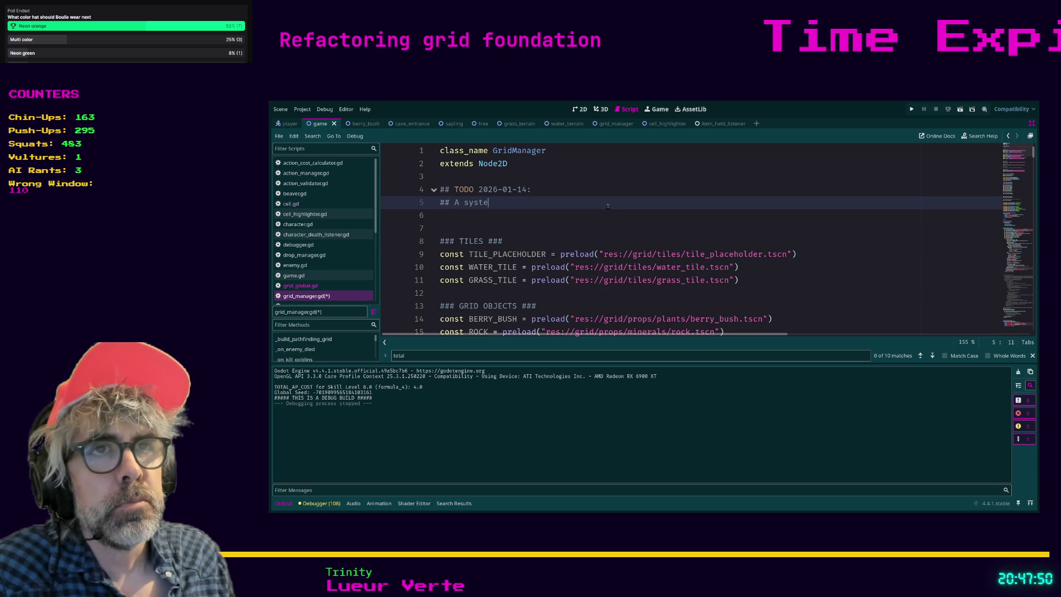
pyautogui.write('m needs to be crea')
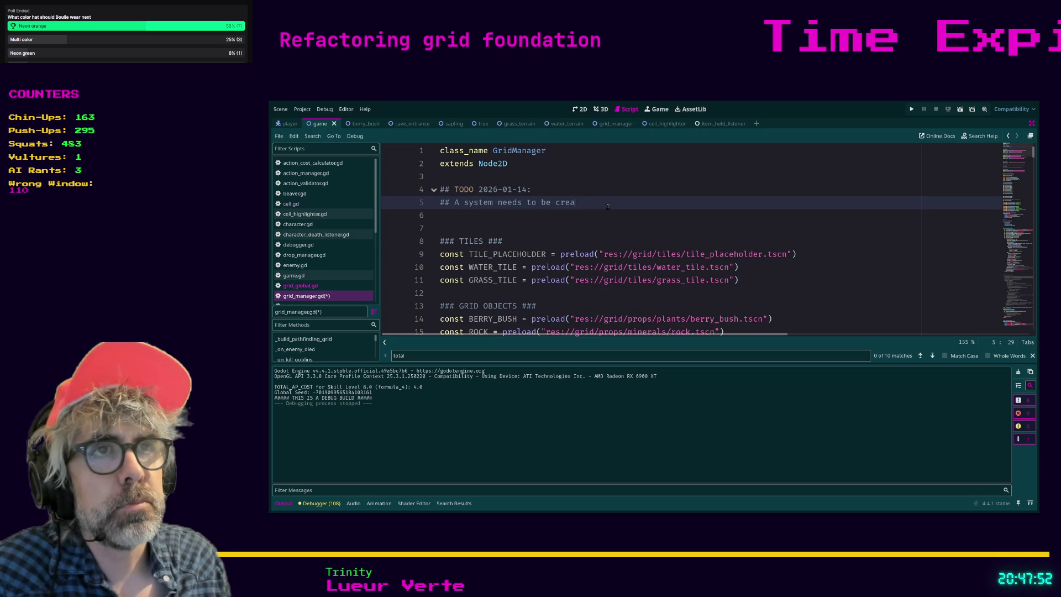
pyautogui.write('ted so that we')
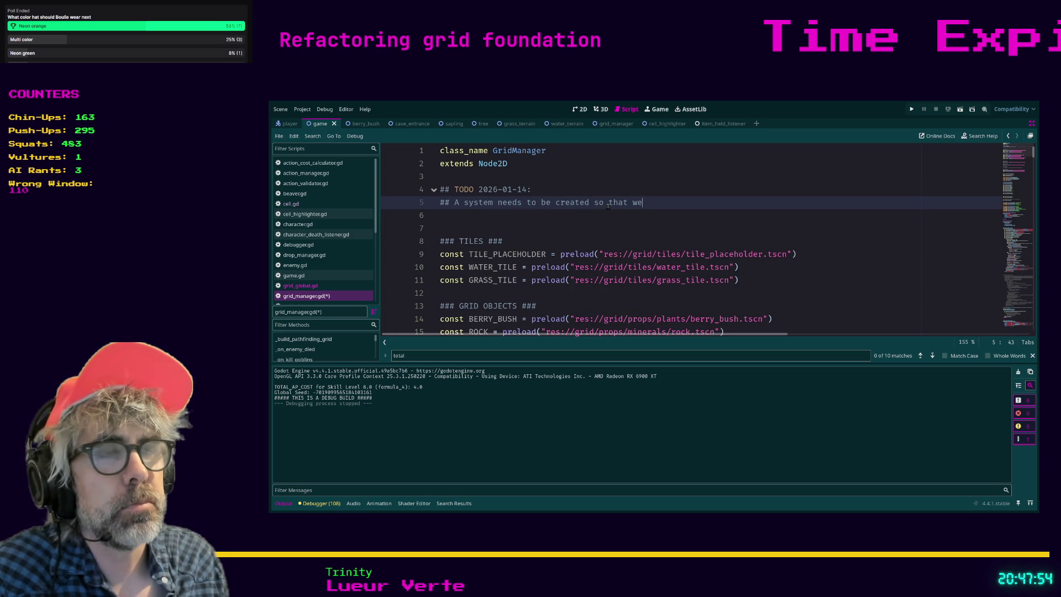
pyautogui.press('BackSpace')
pyautogui.press('BackSpace')
pyautogui.press('BackSpace')
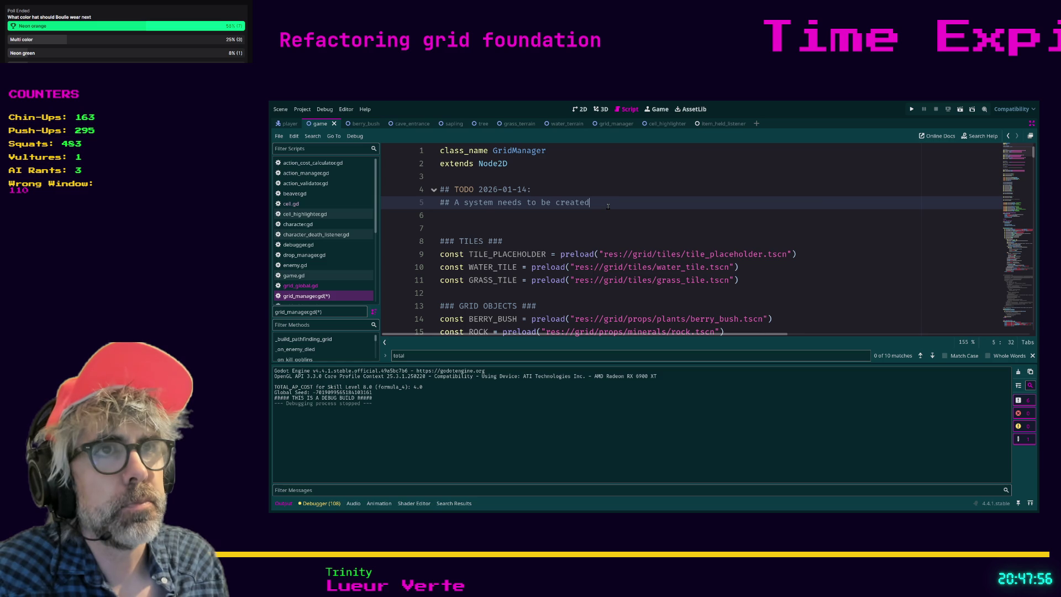
pyautogui.write('for randomly ')
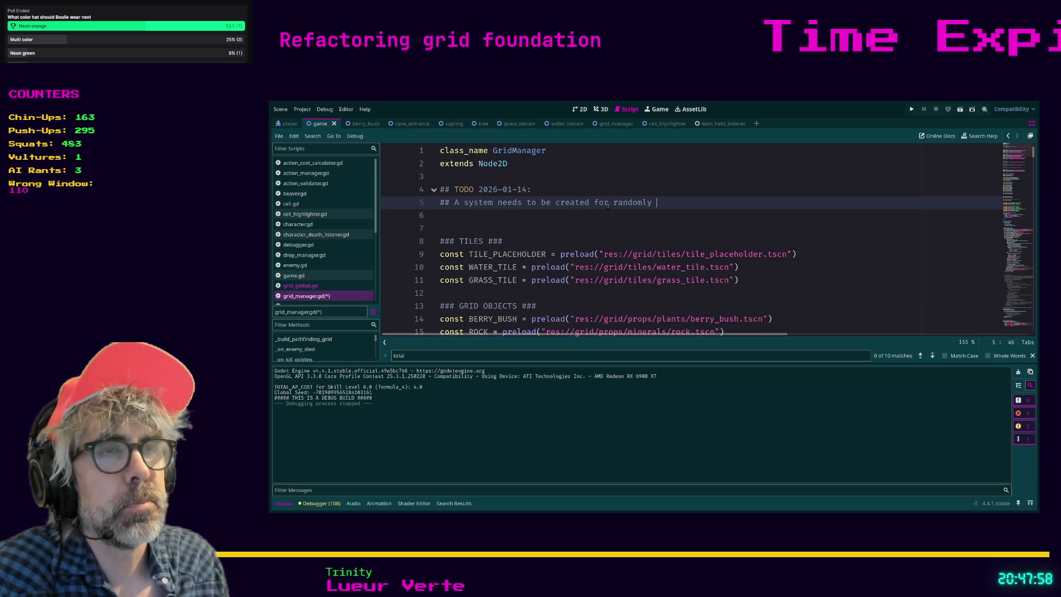
pyautogui.write(' determ')
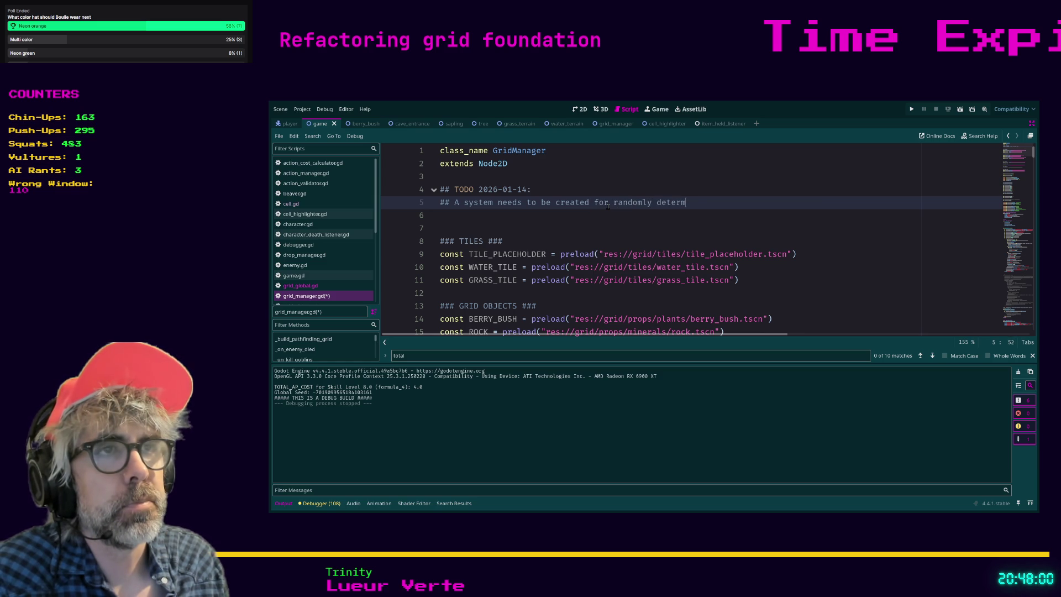
pyautogui.write('ining whether or')
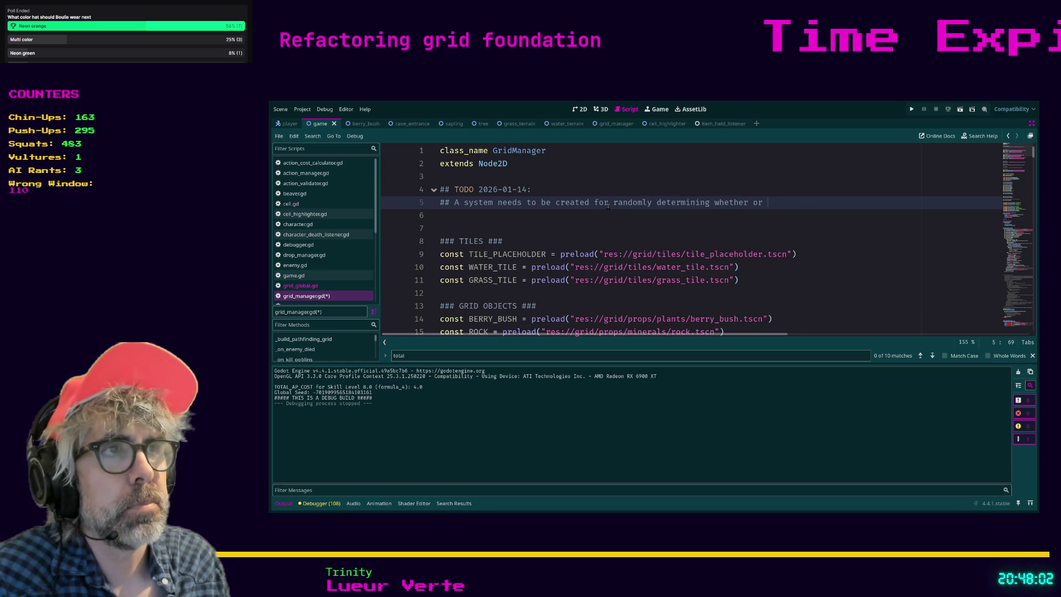
pyautogui.write('not weare going to ')
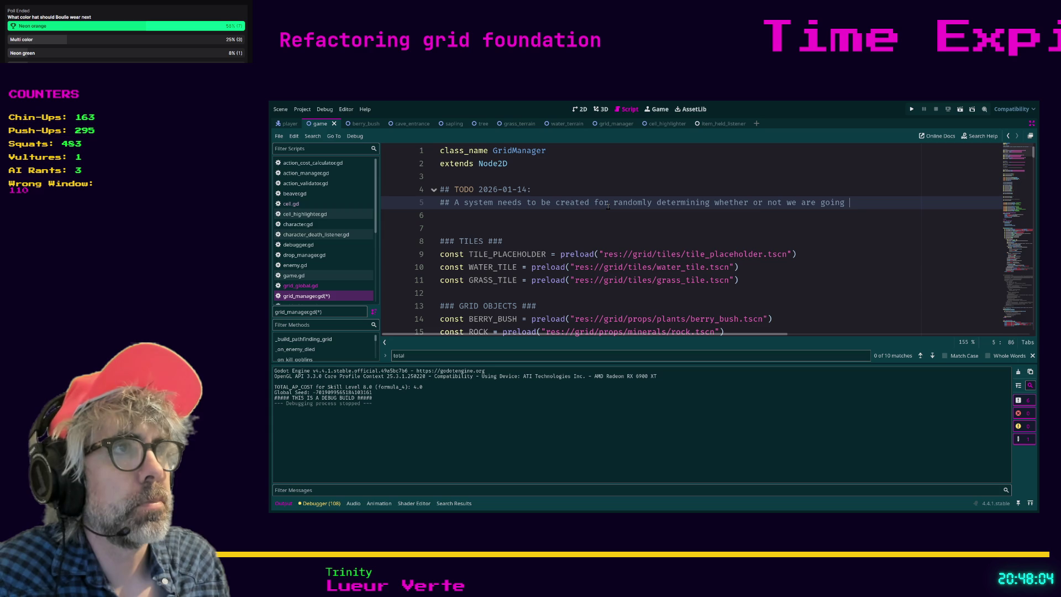
pyautogui.write('se')
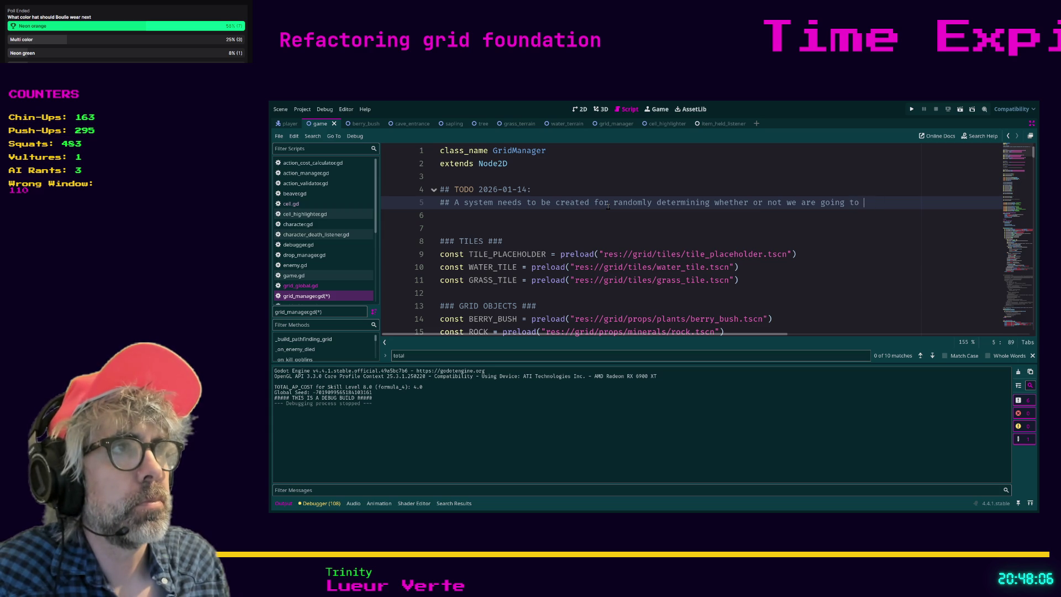
pyautogui.write('spawn')
# - Add TODO lines noting pick_random() only uses "spawnable_props", never "spawnable_characters"
pyautogui.press('Return')
pyautogui.write('# ')
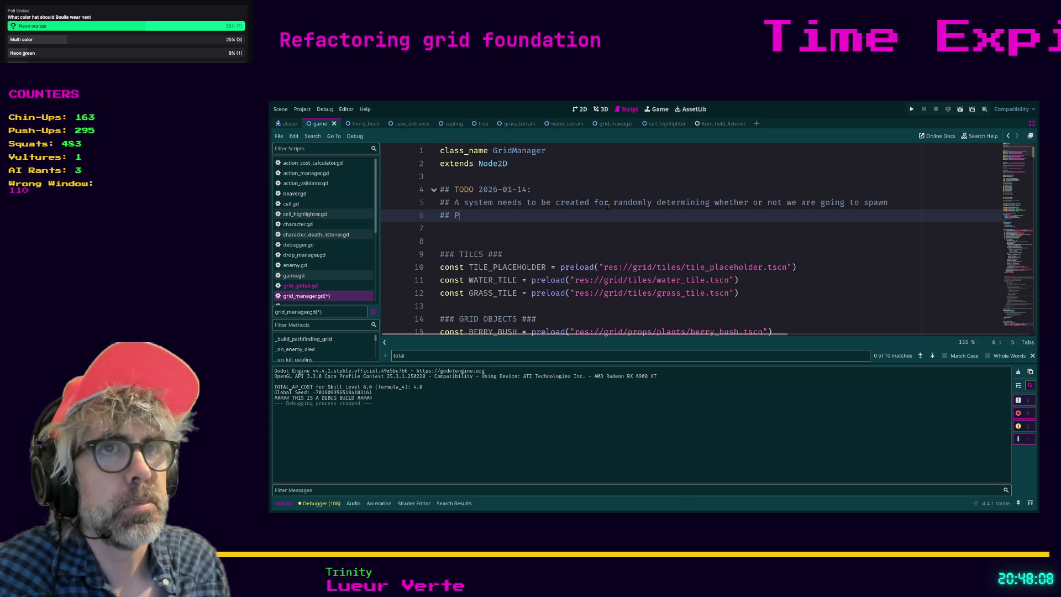
pyautogui.write('Props or ')
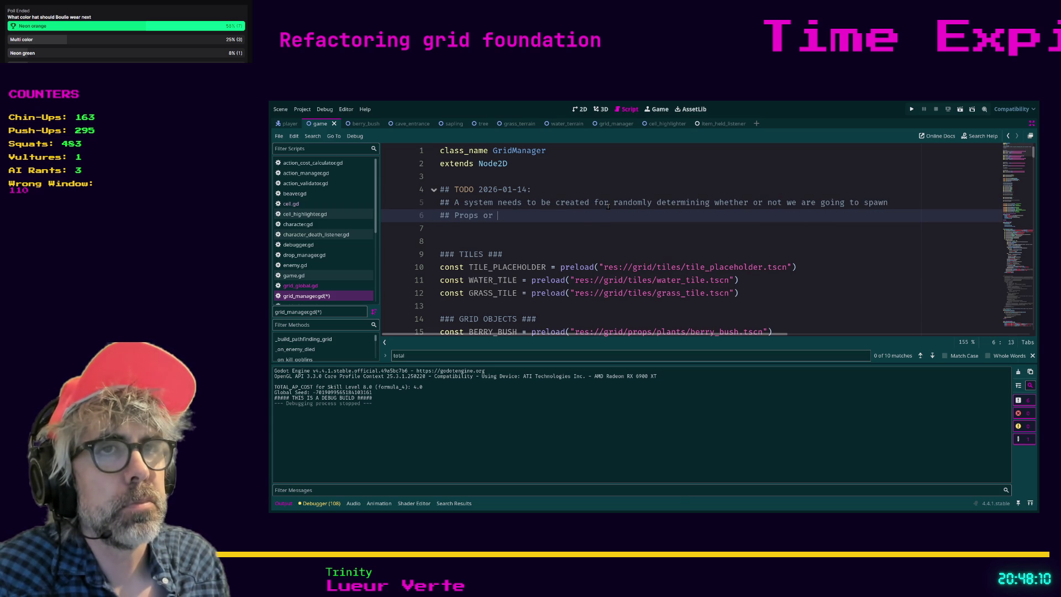
pyautogui.write('Characters')
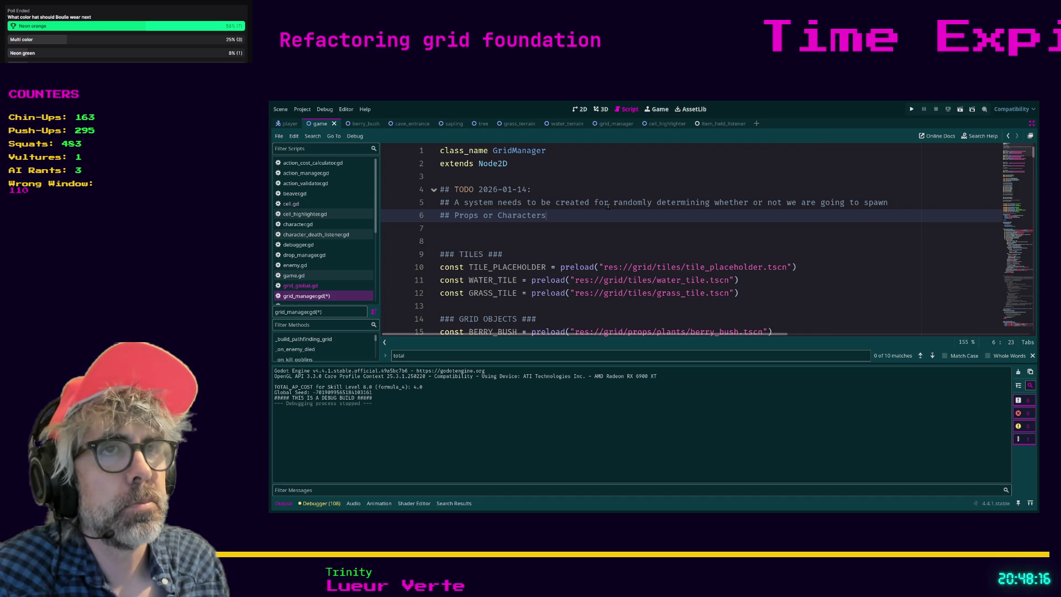
pyautogui.write('. Currently, it')
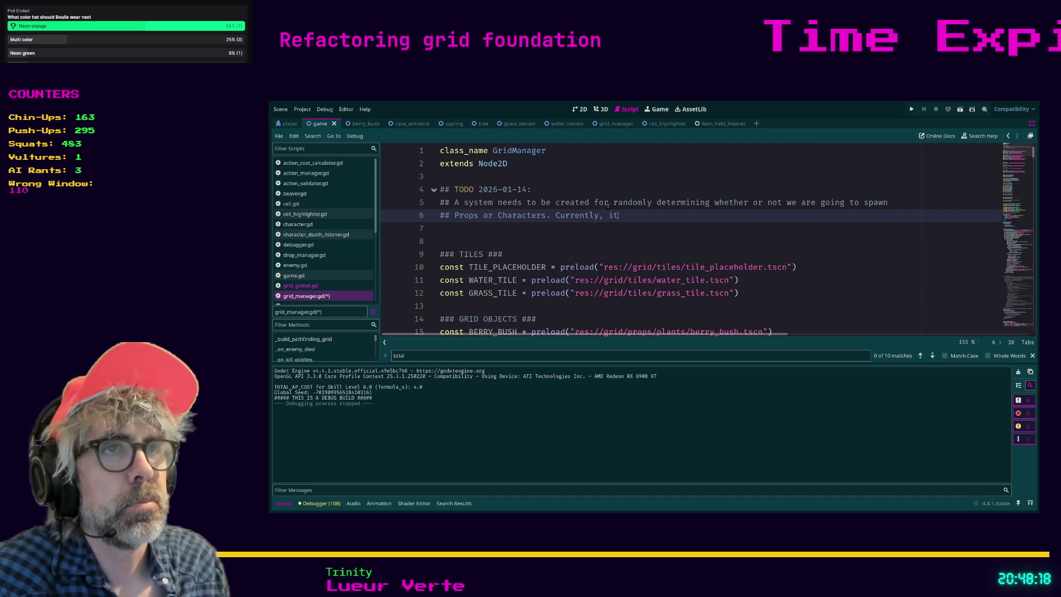
pyautogui.write("'s just ")
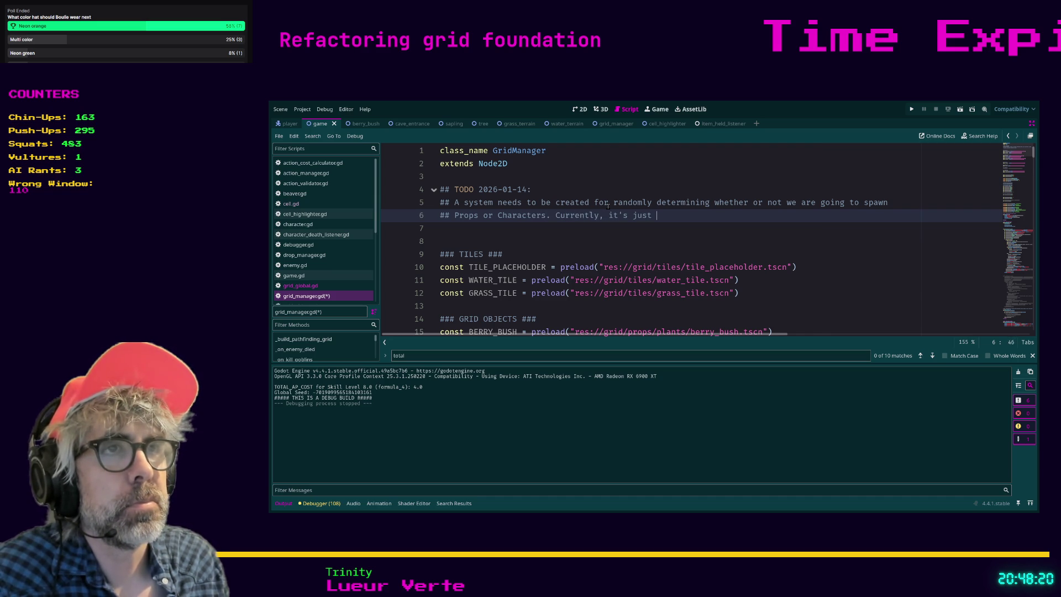
pyautogui.write('using pick_r')
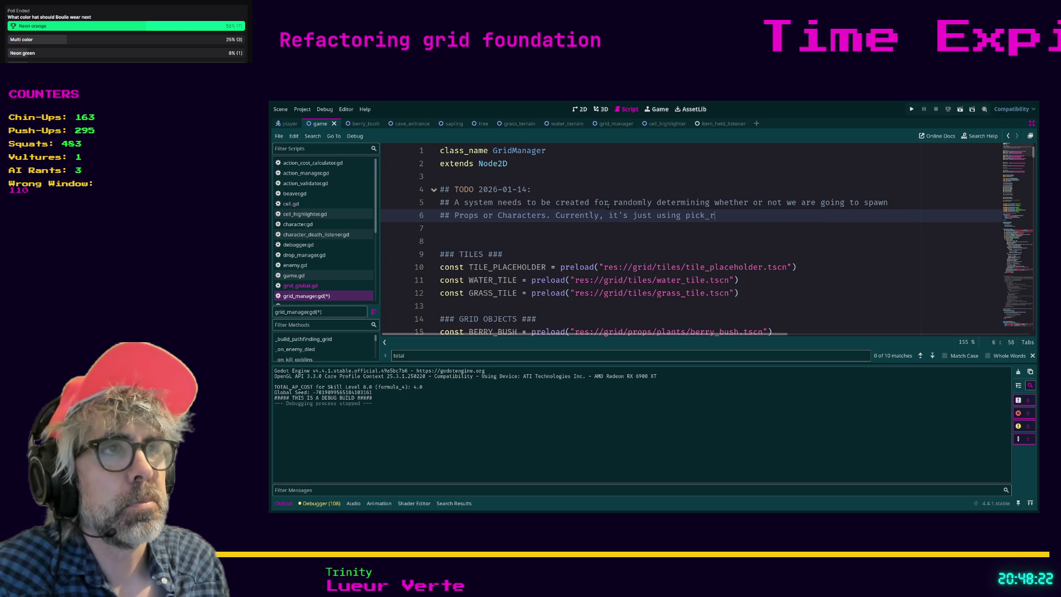
pyautogui.write('andom')
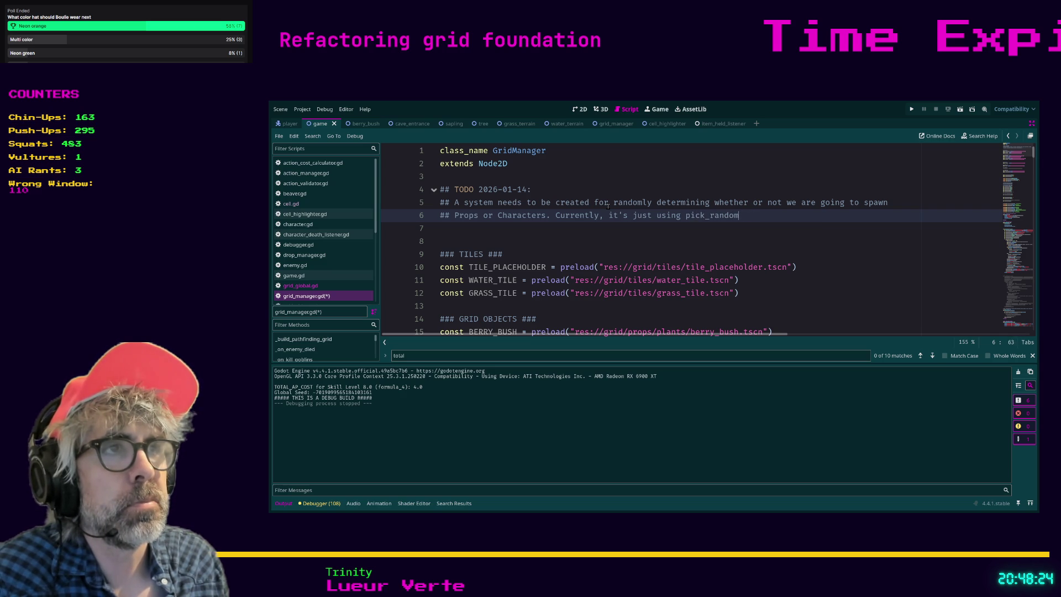
pyautogui.write('() from "')
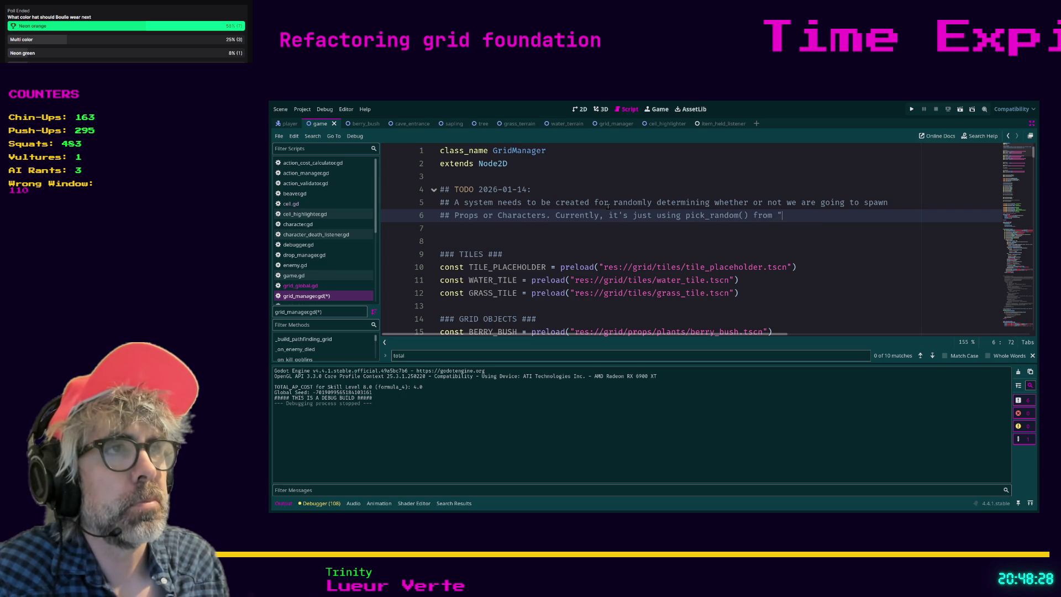
pyautogui.write('spawnable_ch')
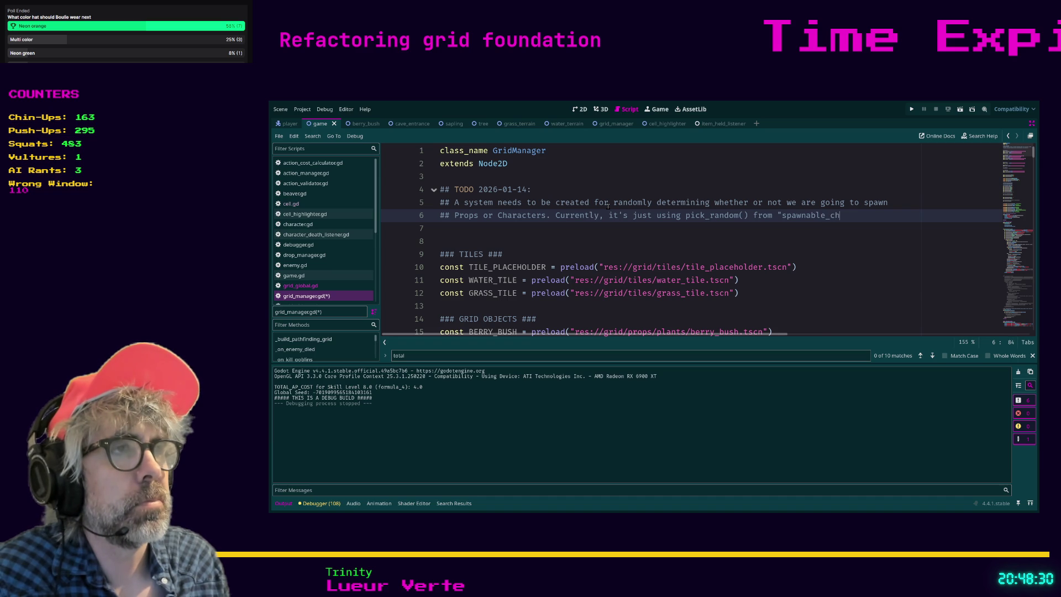
pyautogui.press('BackSpace')
pyautogui.press('BackSpace')
pyautogui.write('props')
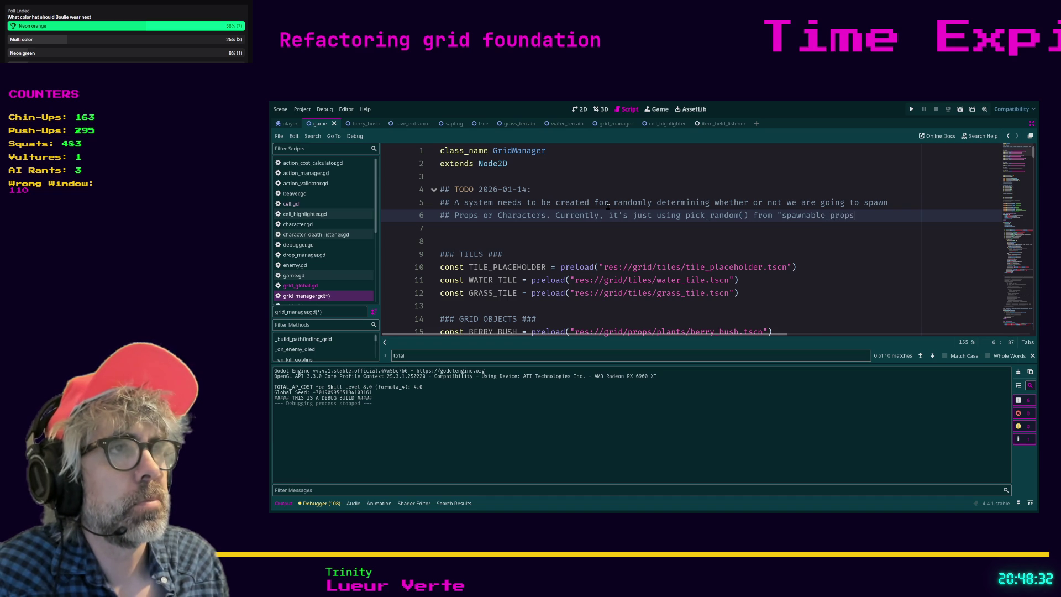
pyautogui.write('"')
pyautogui.write(', which ')
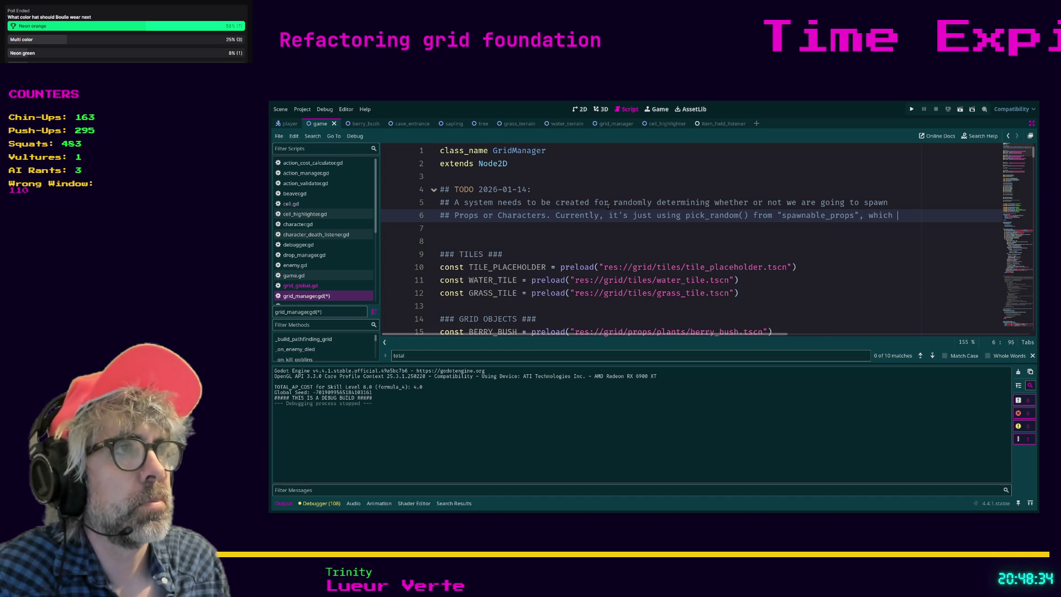
pyautogui.write('means')
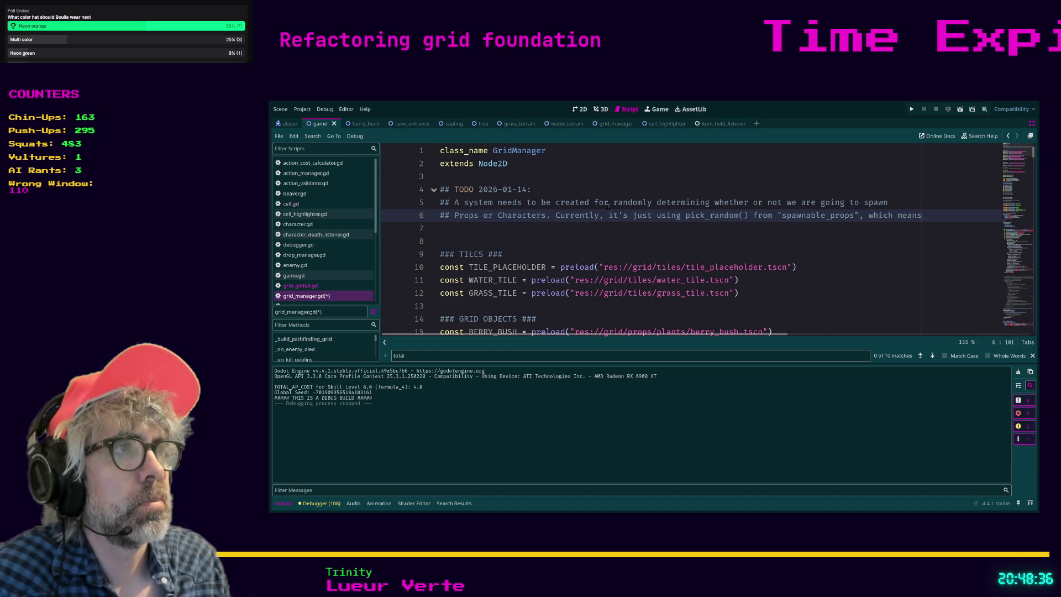
pyautogui.press('Return')
pyautogui.write('## that it')
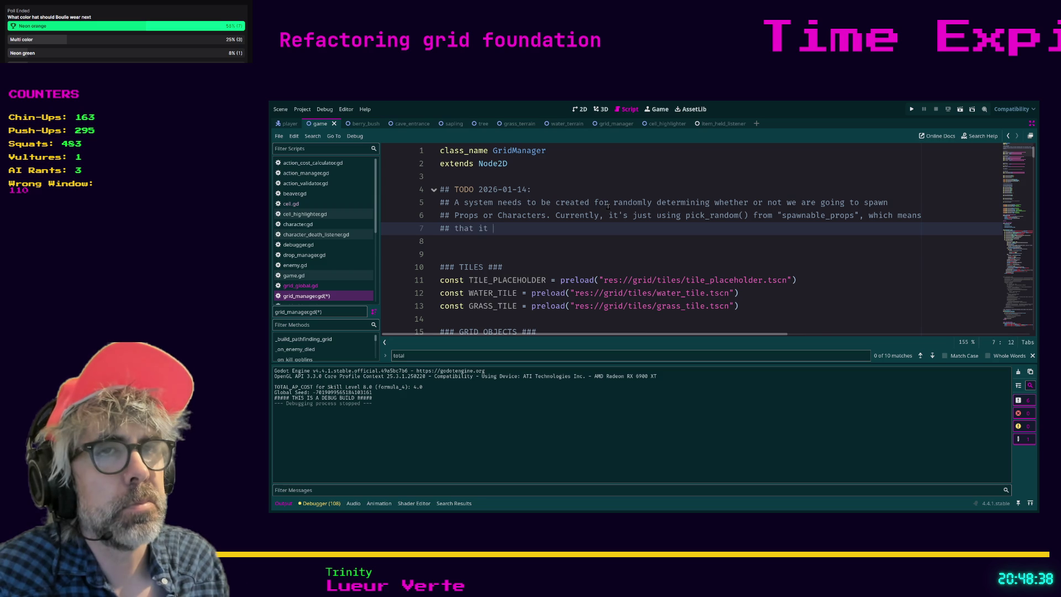
pyautogui.write(' is not selecting ')
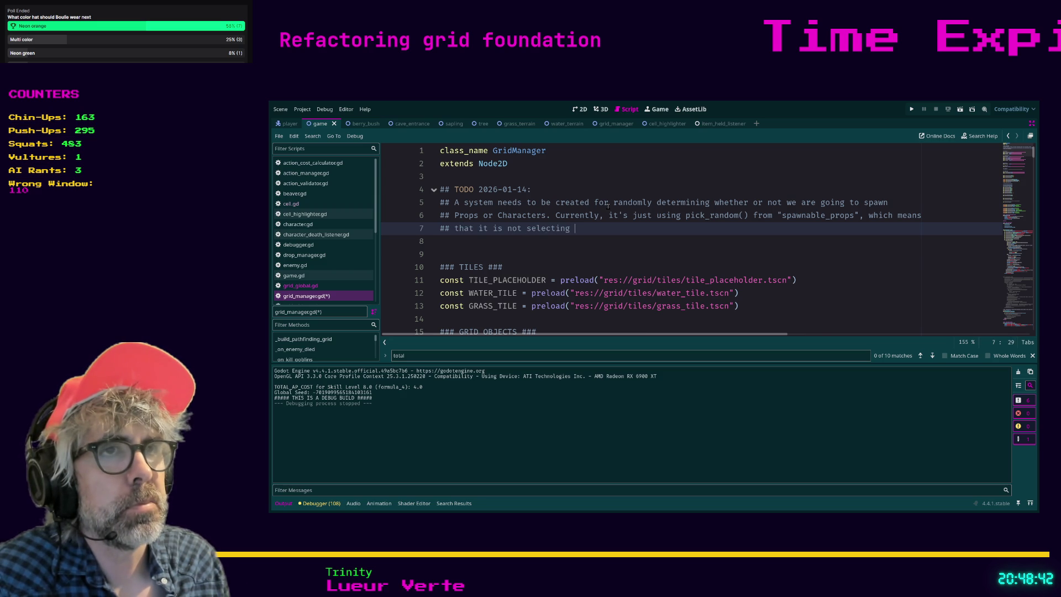
pyautogui.write('s')
pyautogui.press('BackSpace')
pyautogui.write('from ')
pyautogui.write('"spawnabl')
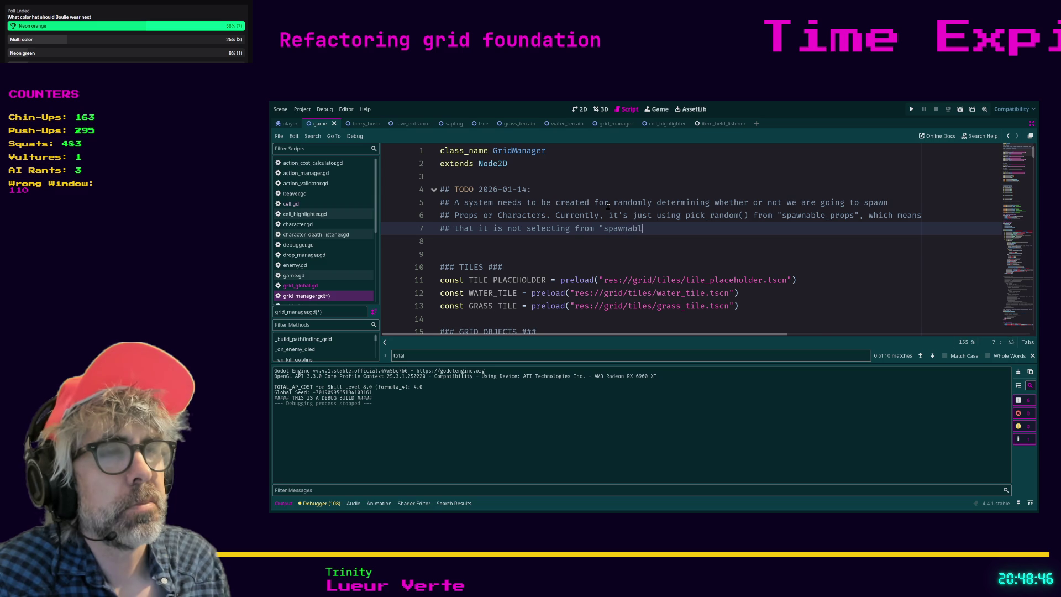
pyautogui.write('e_characters')
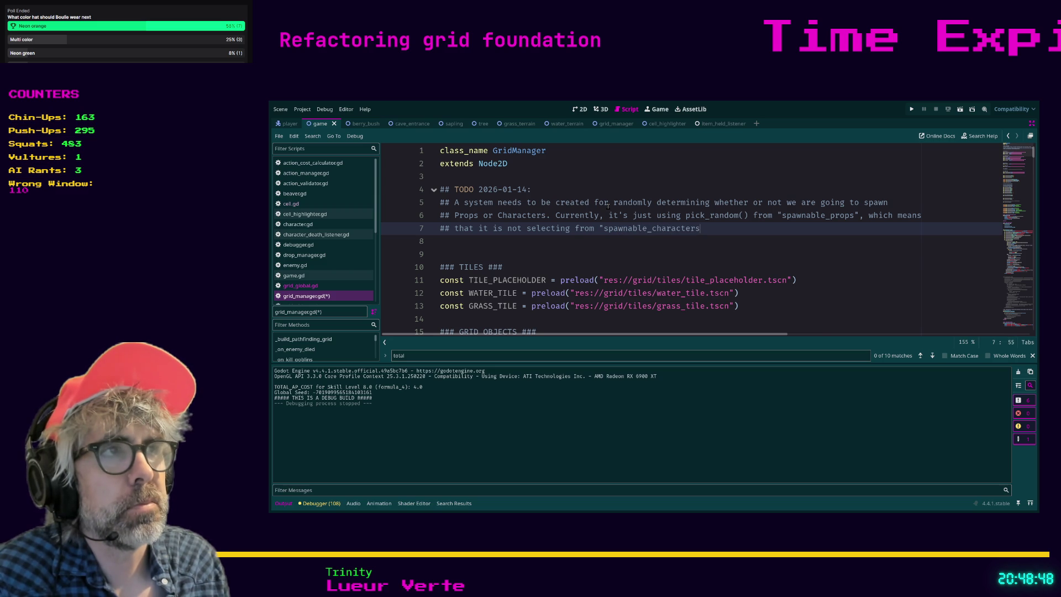
pyautogui.write('" whatsoever.')
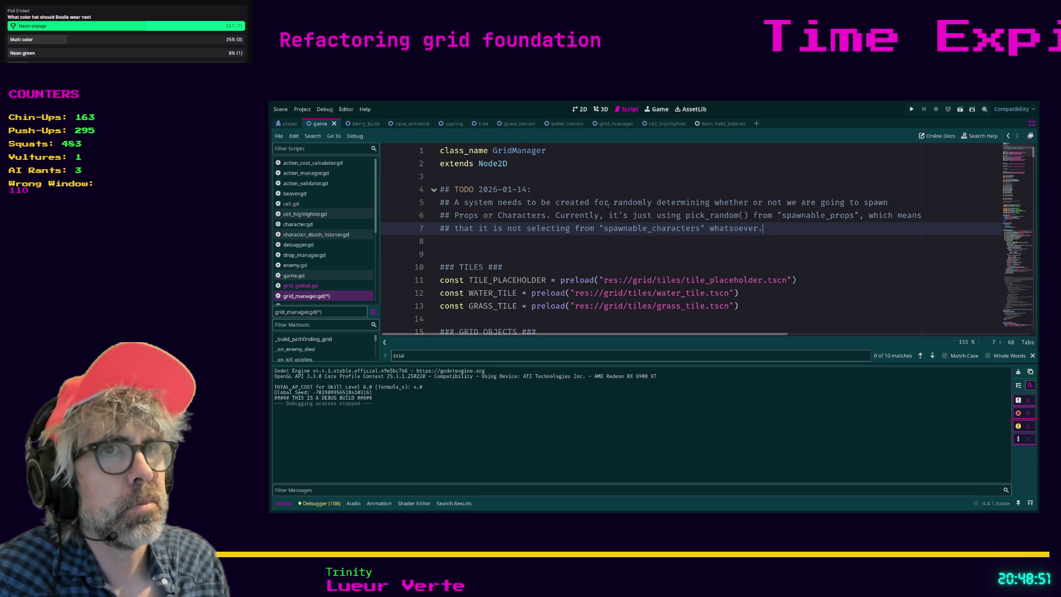
# - Add TODO lines explaining spawnable_objects was split into spawnable_characters and spawnable_props, then save
pyautogui.press('Return')
pyautogui.write('## The reason')
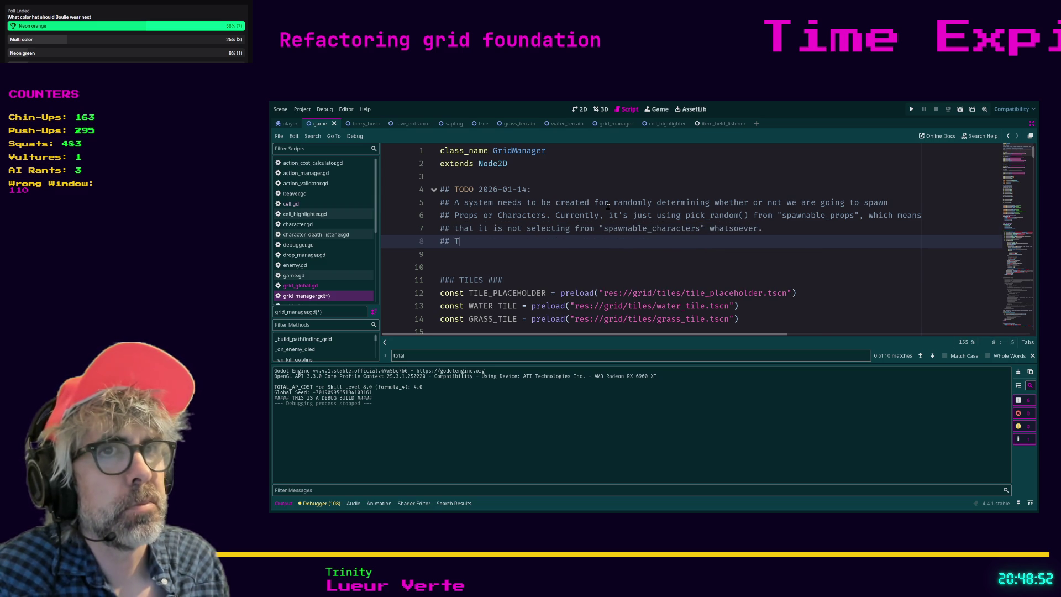
pyautogui.write(' that i')
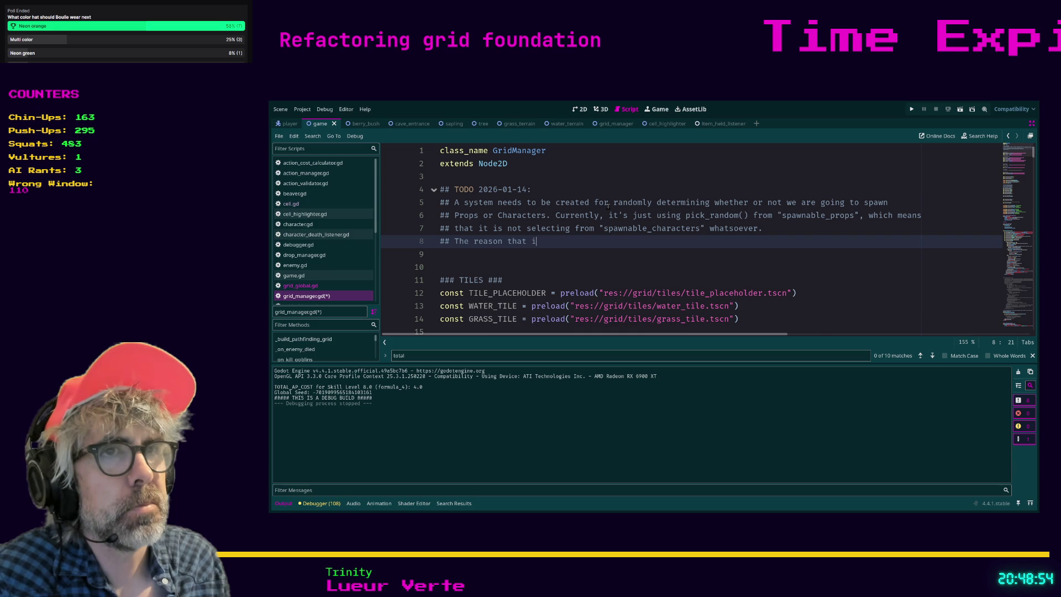
pyautogui.write('t is doing this no')
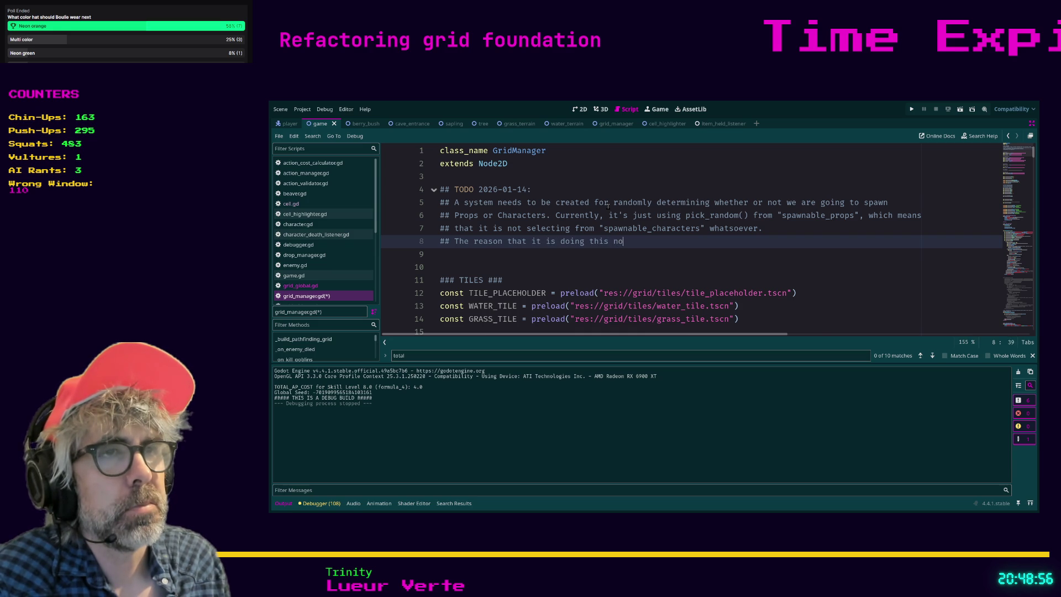
pyautogui.write('w is because we ')
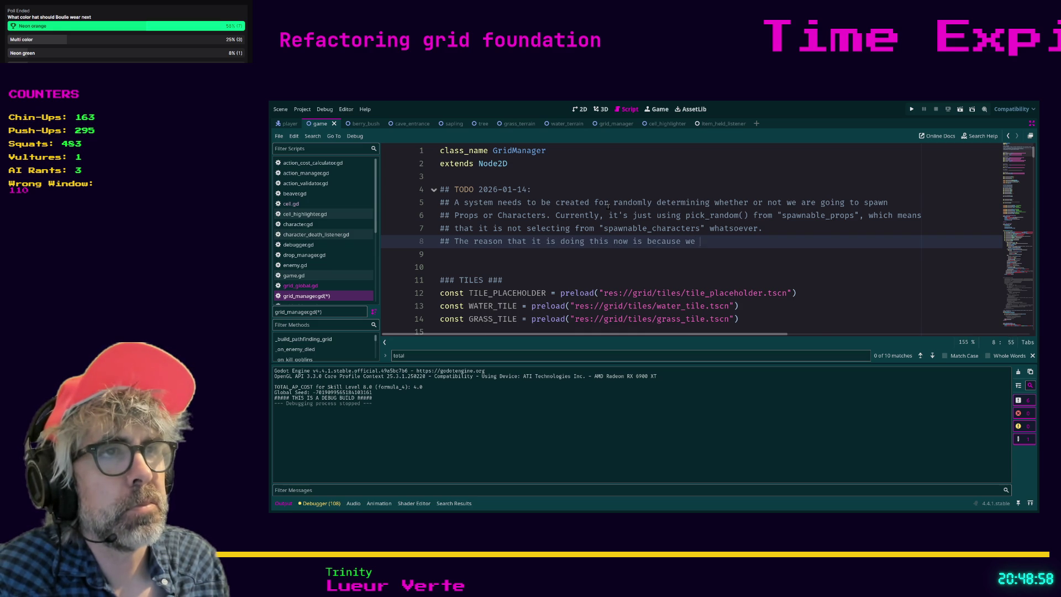
pyautogui.write('split ')
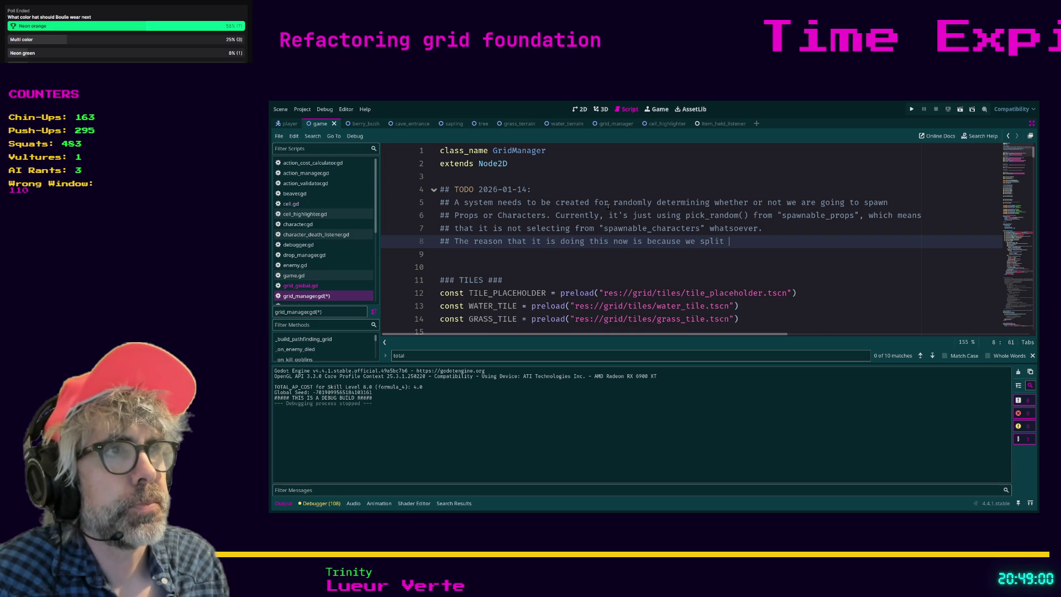
pyautogui.write('spawnable_')
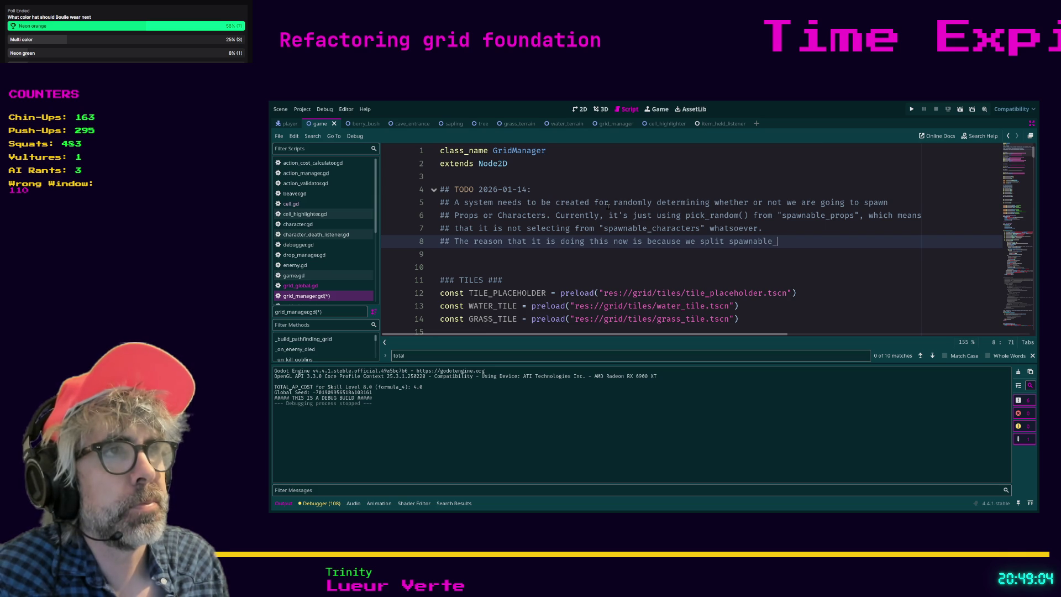
pyautogui.write('obj')
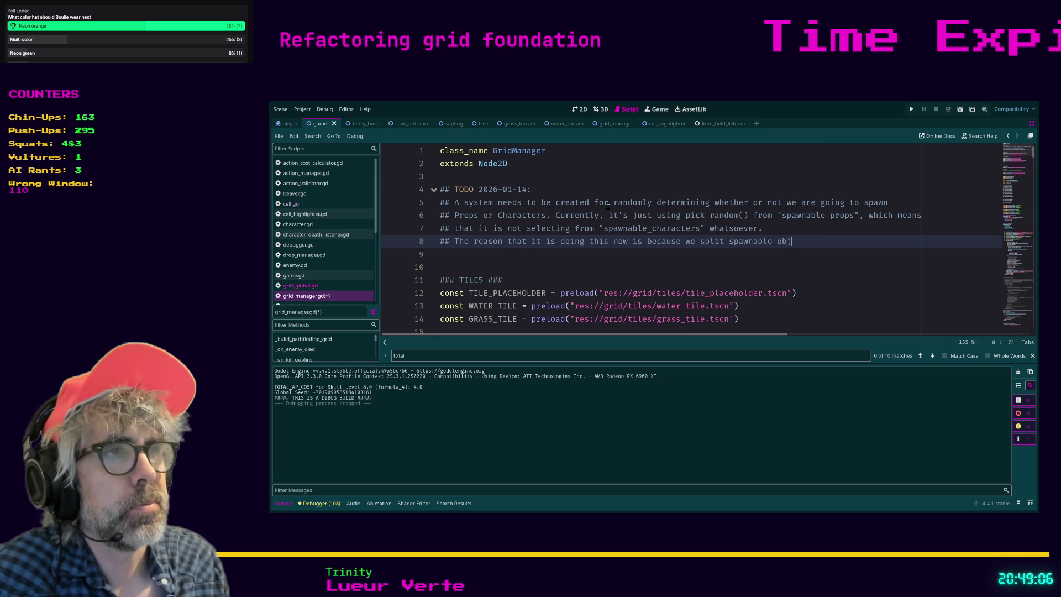
pyautogui.write('ects into two arrays,')
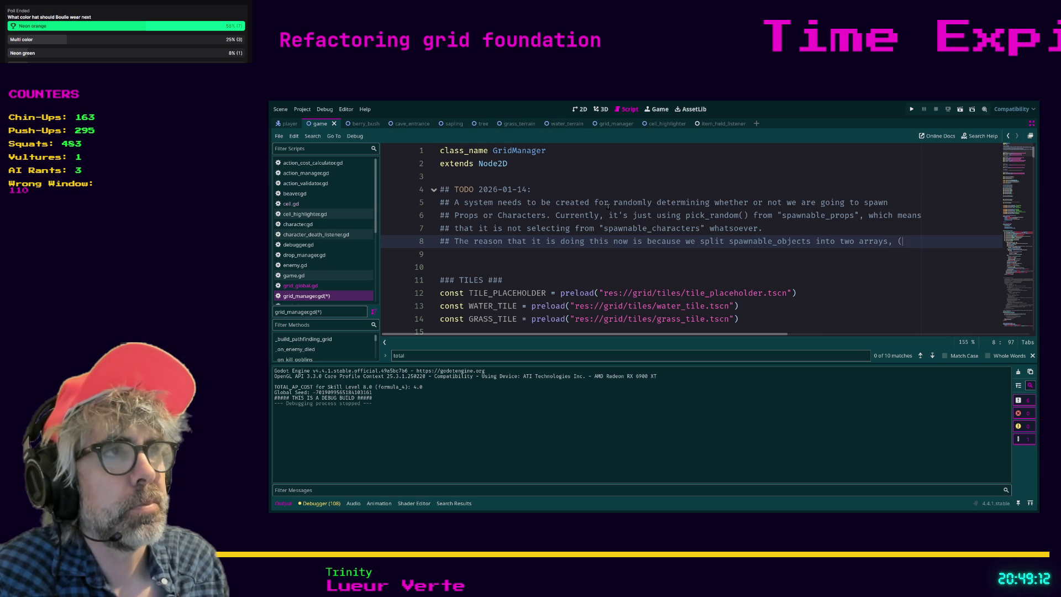
pyautogui.press('Return')
pyautogui.write('##')
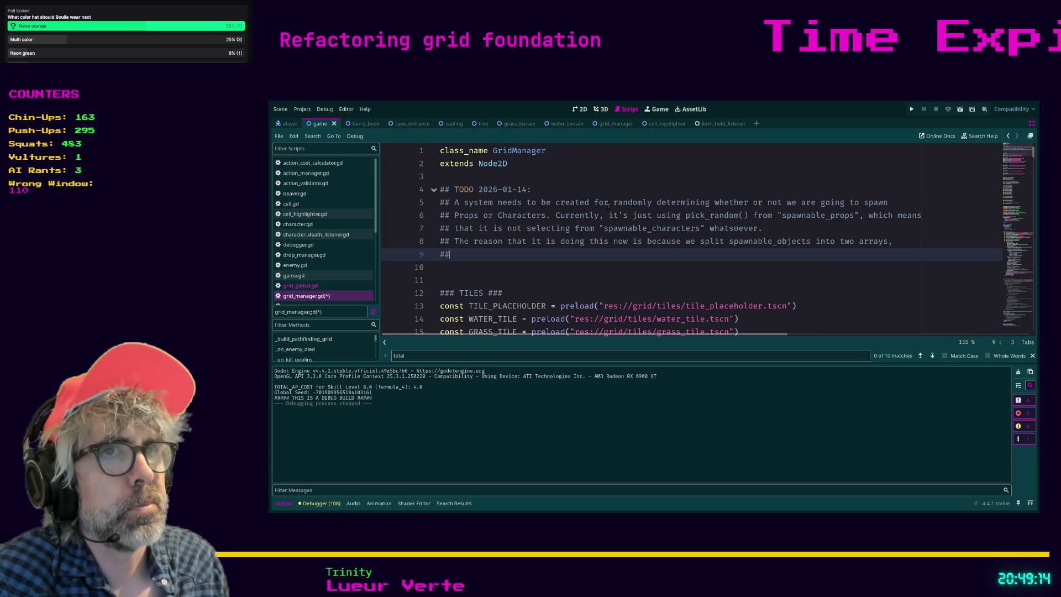
pyautogui.write(' (spawnable')
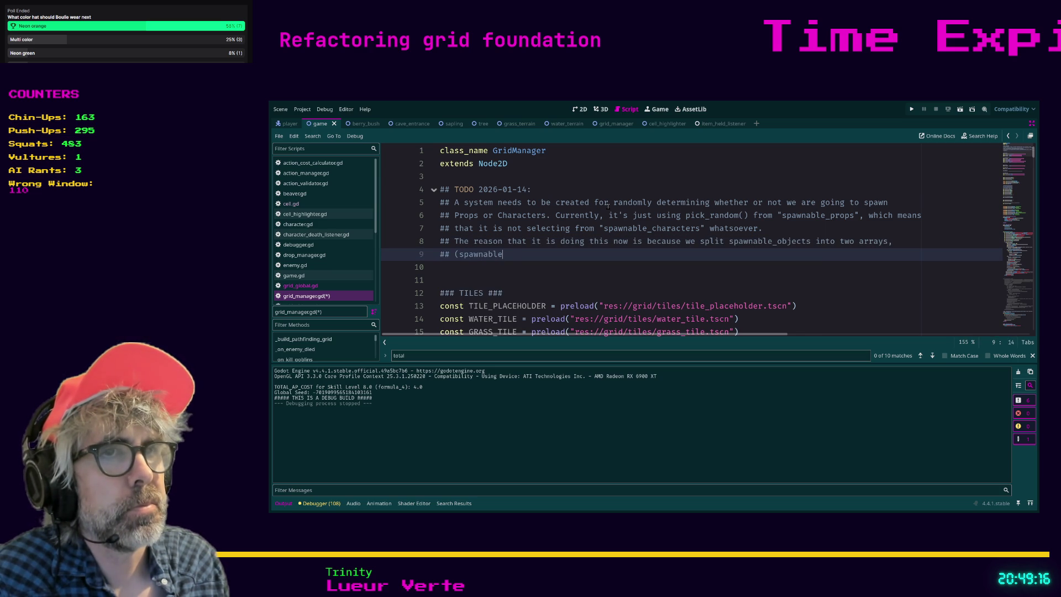
pyautogui.write('_character')
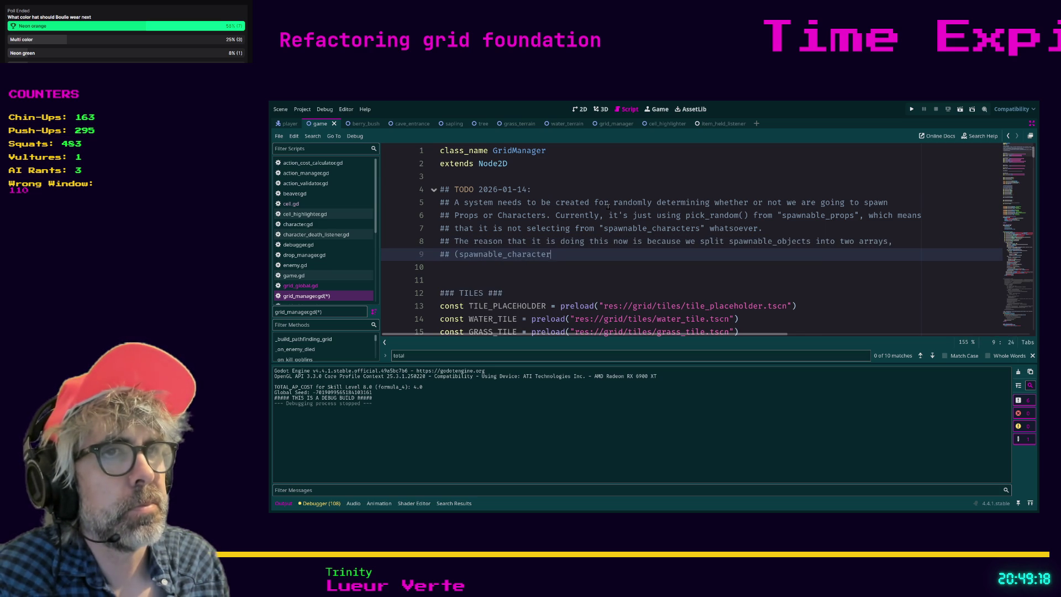
pyautogui.write('s, and spaw')
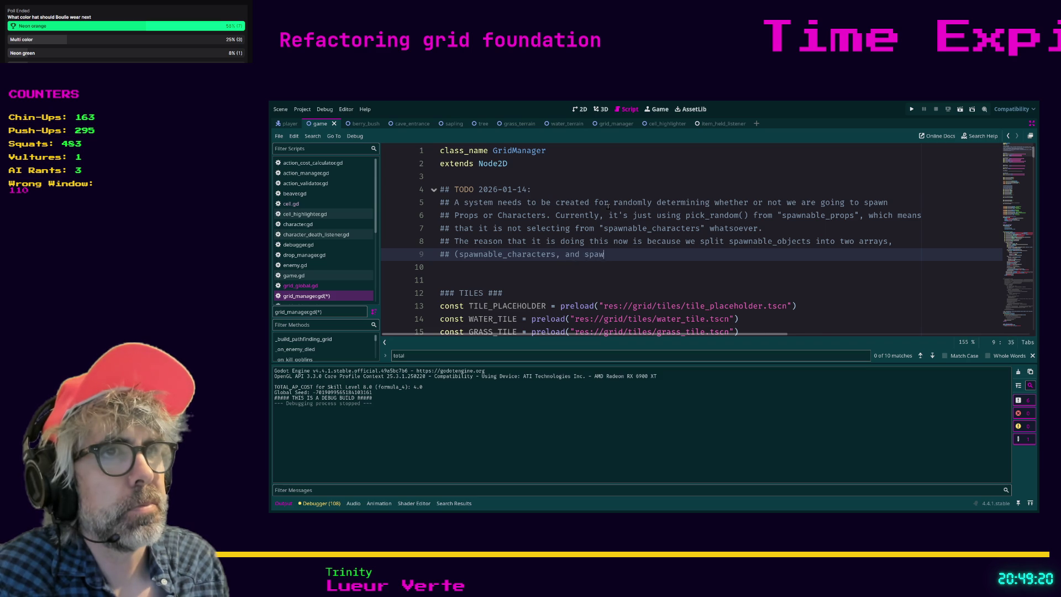
pyautogui.write('nable_props).')
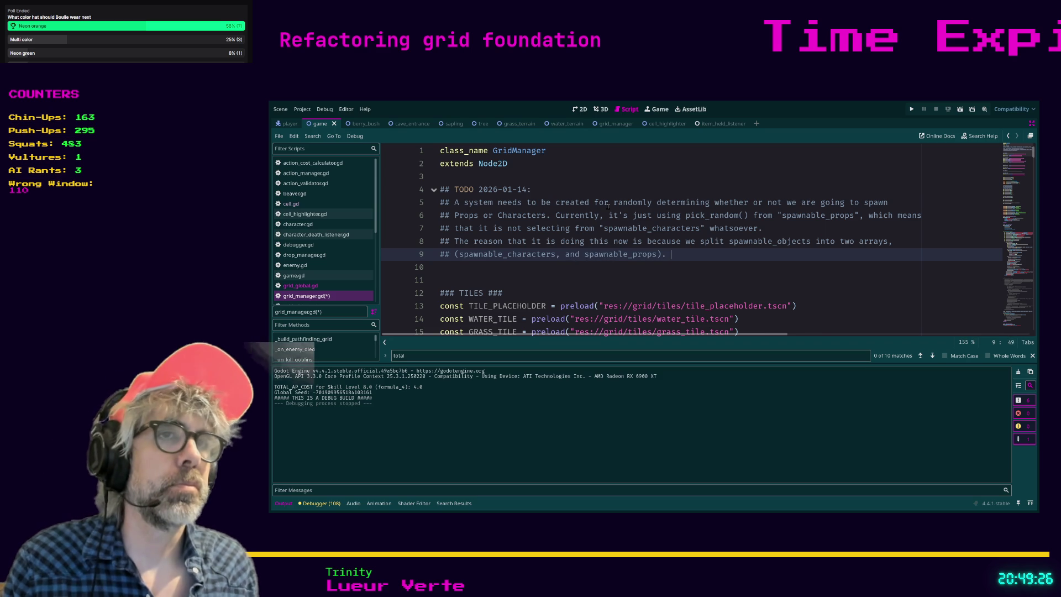
pyautogui.hotkey('ctrl', 's')
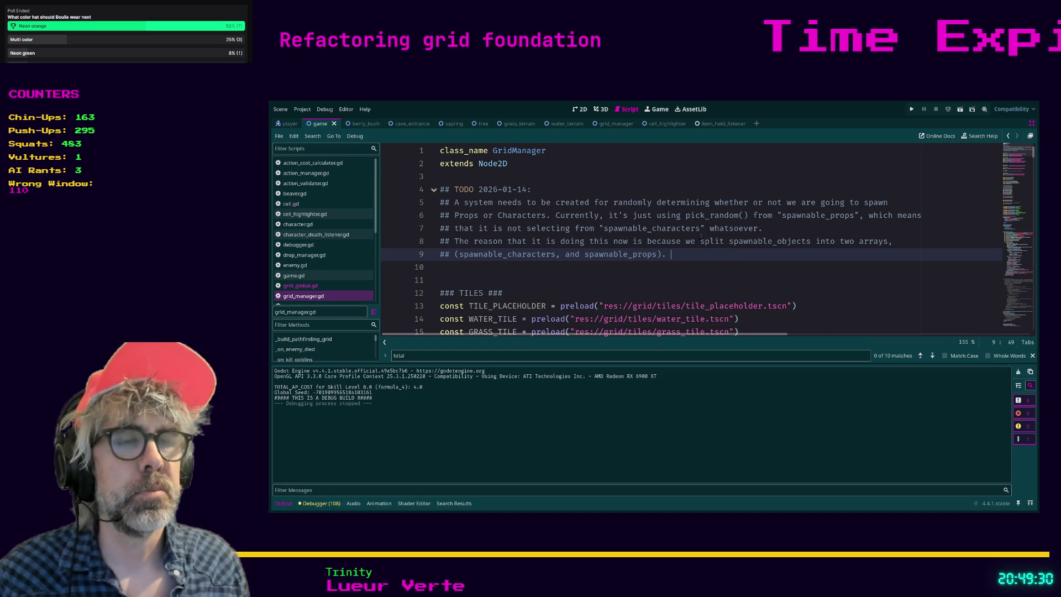
# - Jump through bookmarks to _roll_to_spawn_grid_object, undoing an accidental rename to new_enemy
pyautogui.hotkey('ctrl', 'b')
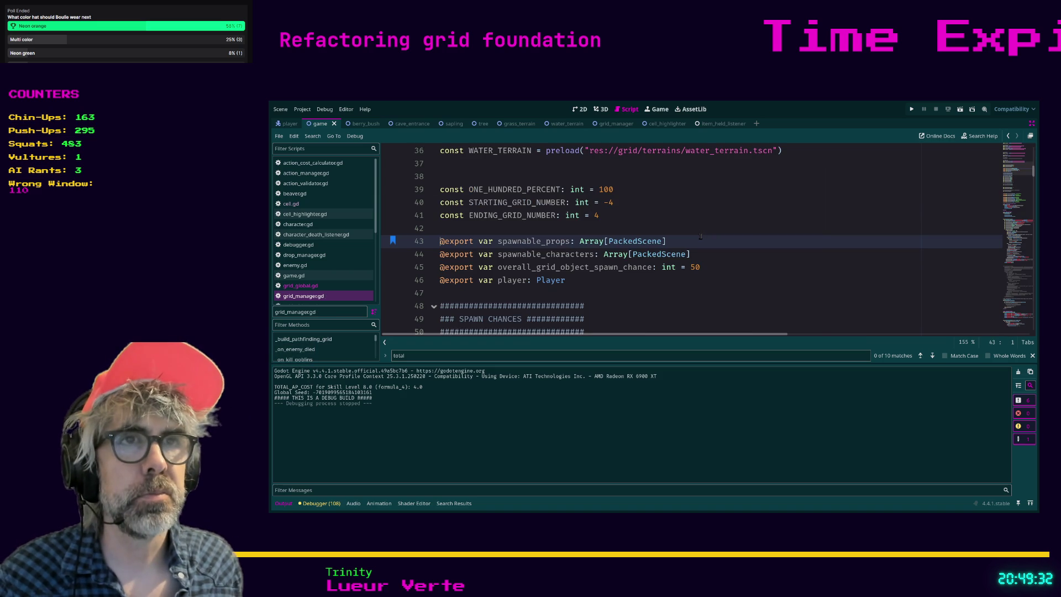
pyautogui.hotkey('ctrl', 'b')
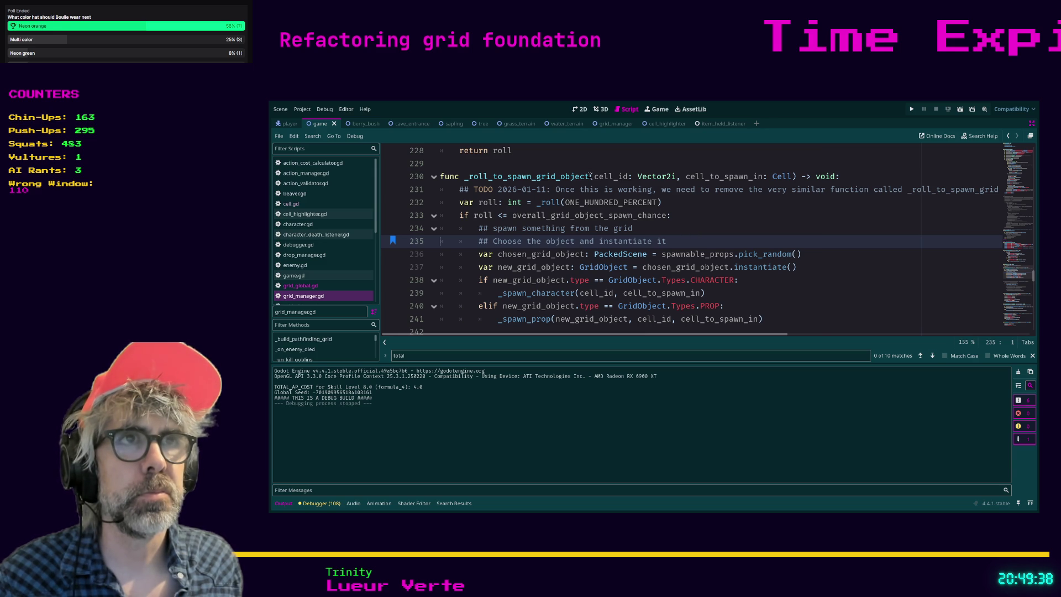
pyautogui.moveTo(591, 176); pyautogui.dragTo(441, 176)
pyautogui.write('new_enemy')
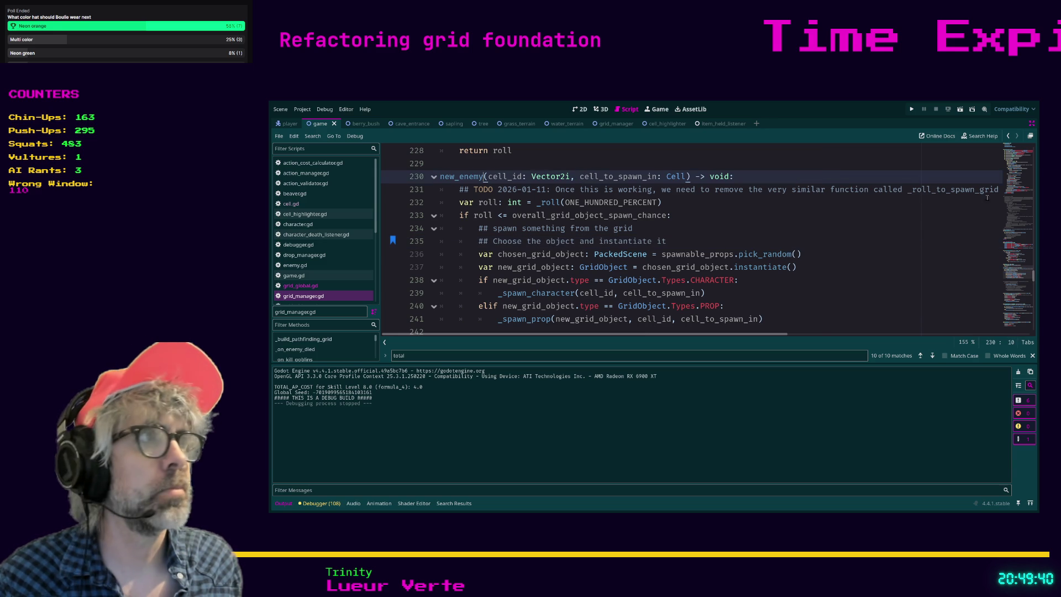
pyautogui.hotkey('ctrl', 'z')
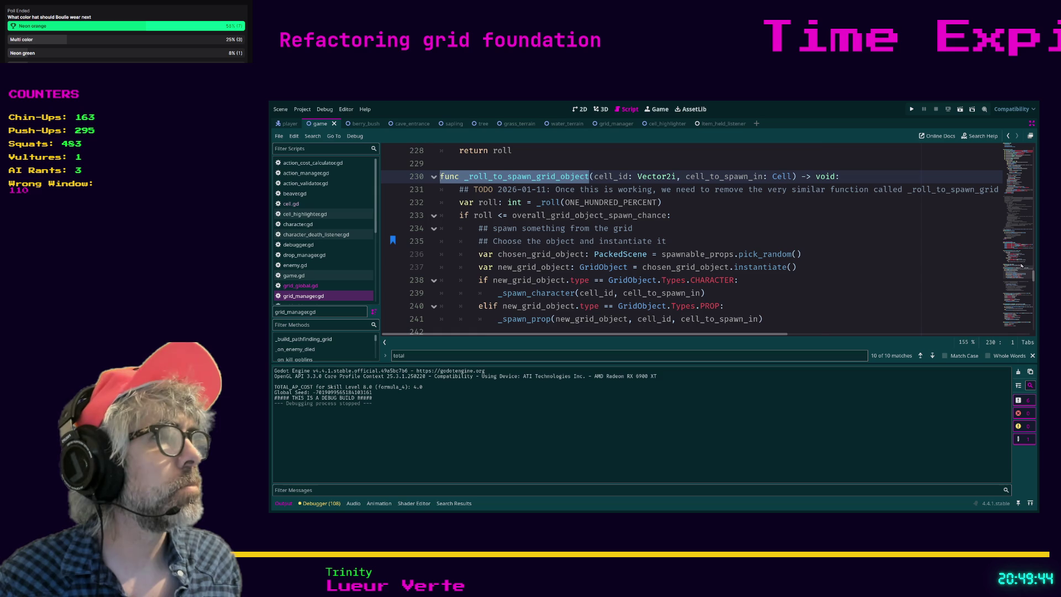
# - Append a '## See func _roll_to_spawn_grid_object()' line to the TODO comment
pyautogui.scroll(20, 726, 260)
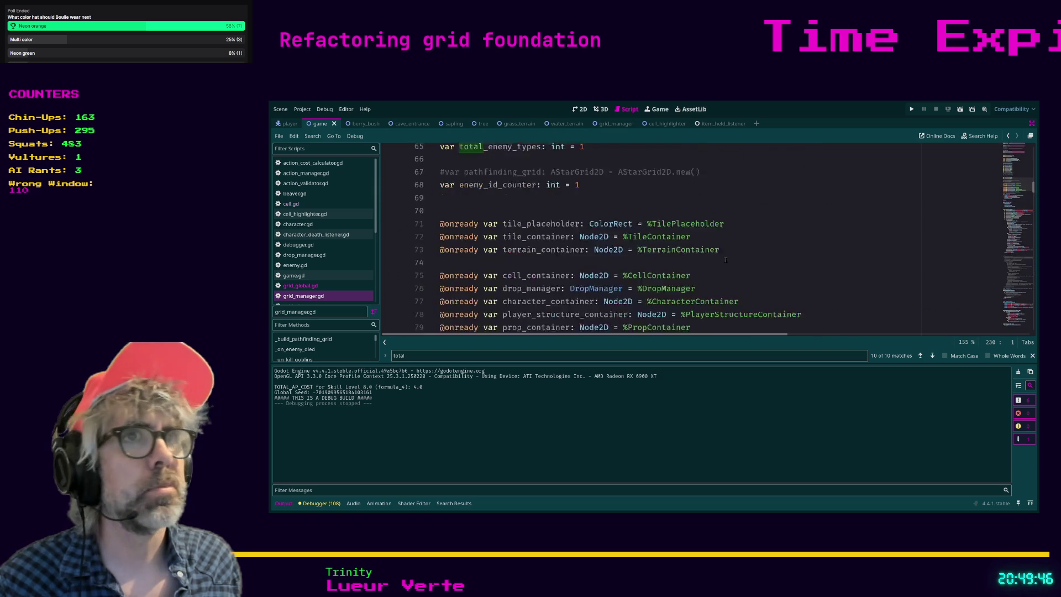
pyautogui.scroll(20, 726, 260)
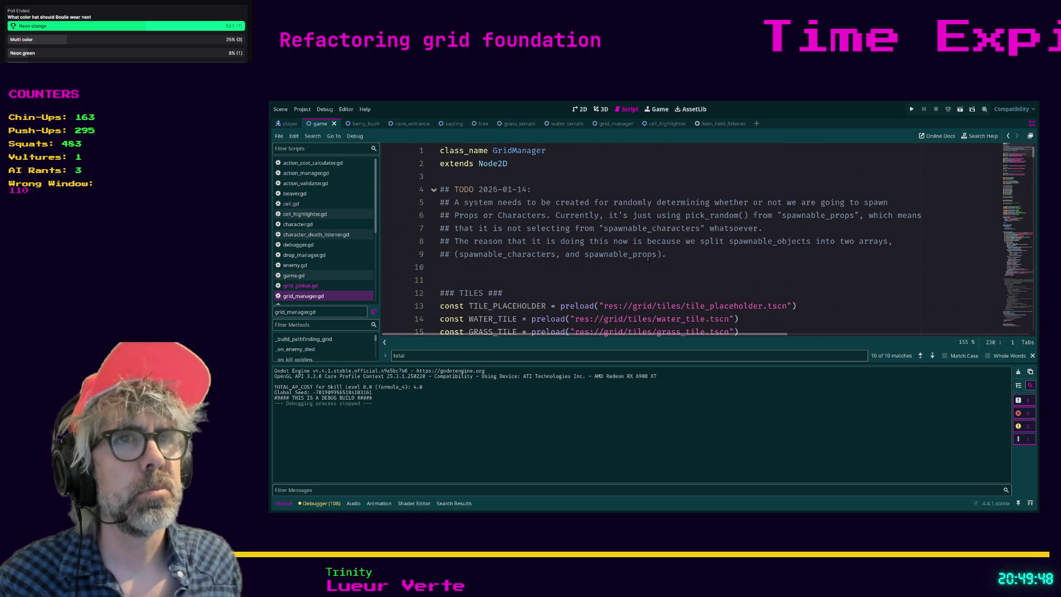
pyautogui.click(680, 253)
pyautogui.press('Return')
pyautogui.write('## ')
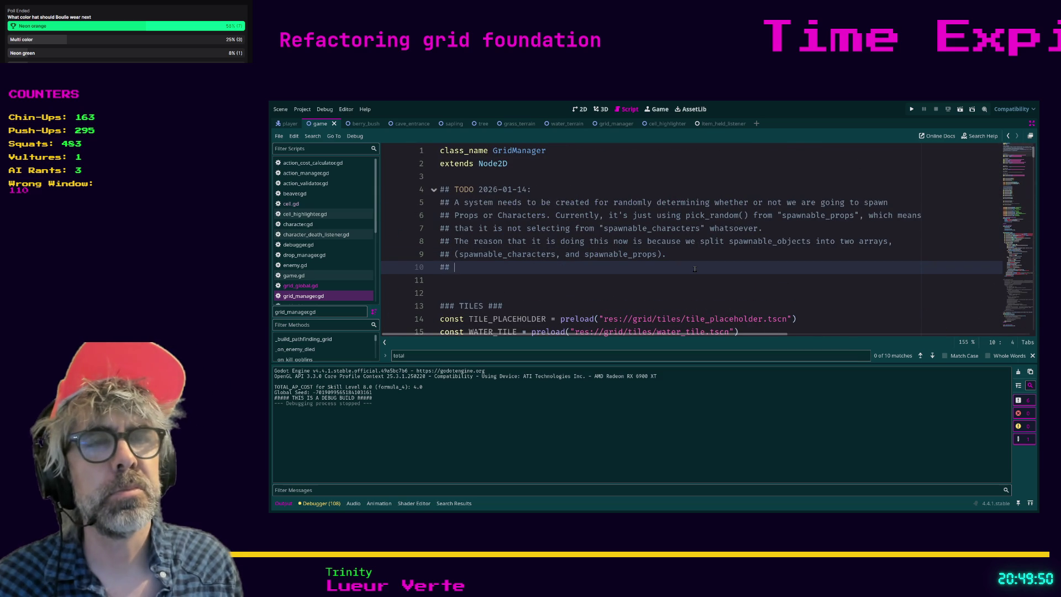
pyautogui.write('See func _roll_to_spawn_grid_object')
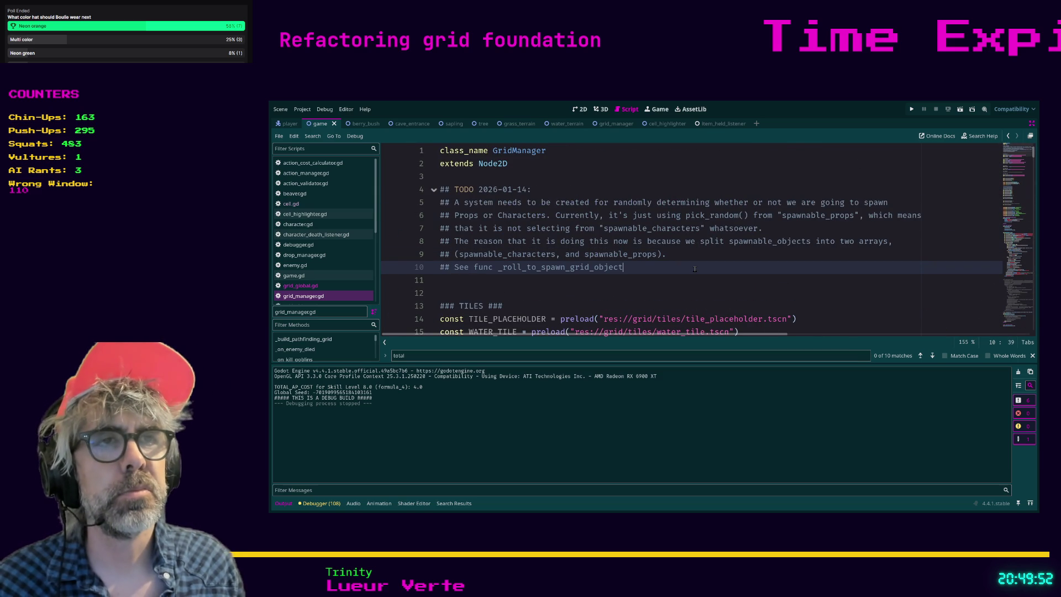
pyautogui.write('()')
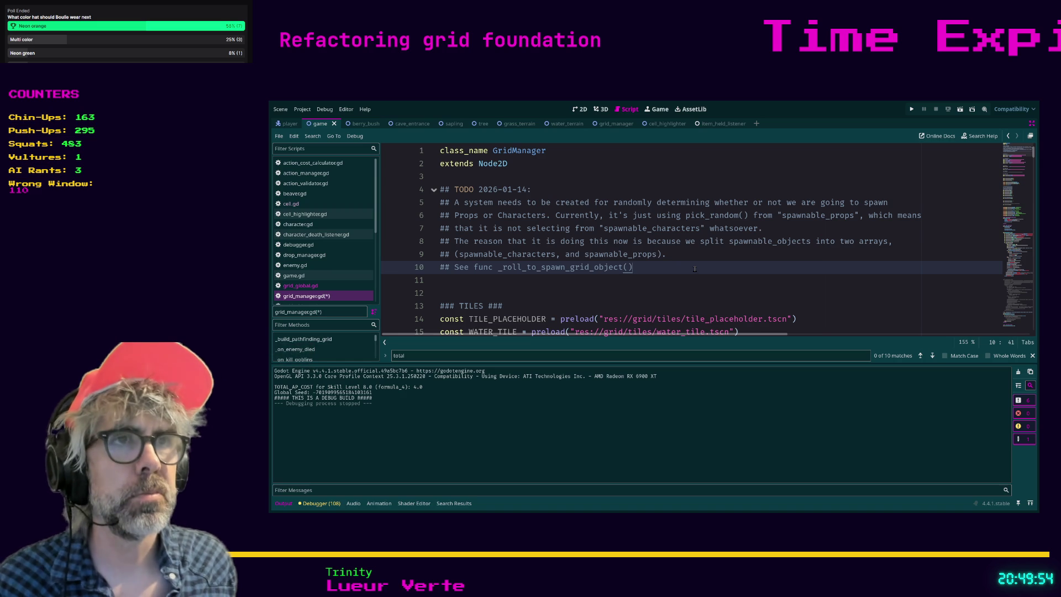
# - Bookmark the TODO header on line 4 and save the script
pyautogui.click(542, 190)
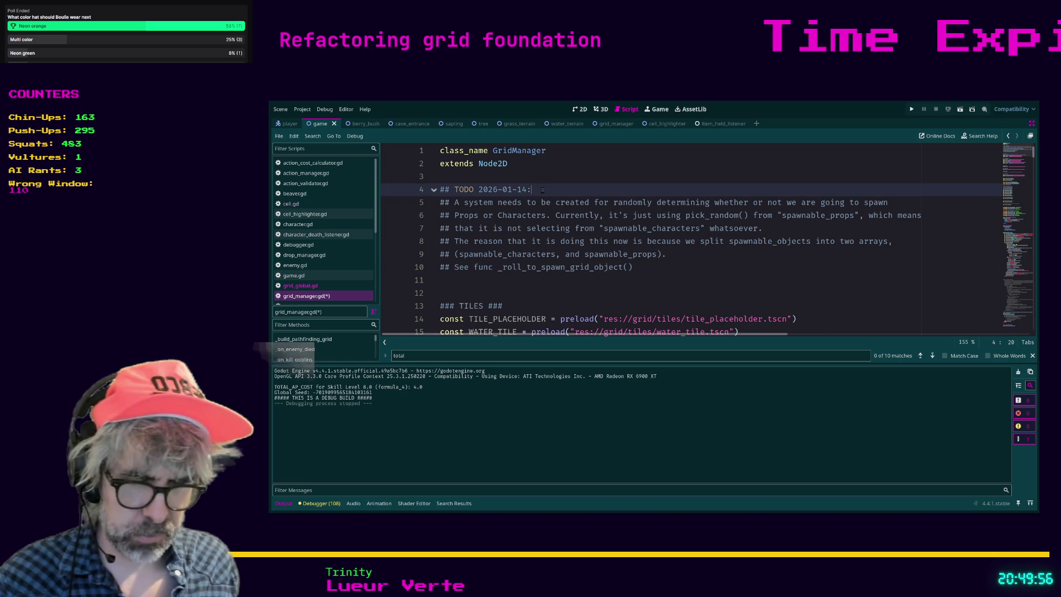
pyautogui.hotkey('ctrl', 'alt', 'b')
pyautogui.hotkey('ctrl', 's')
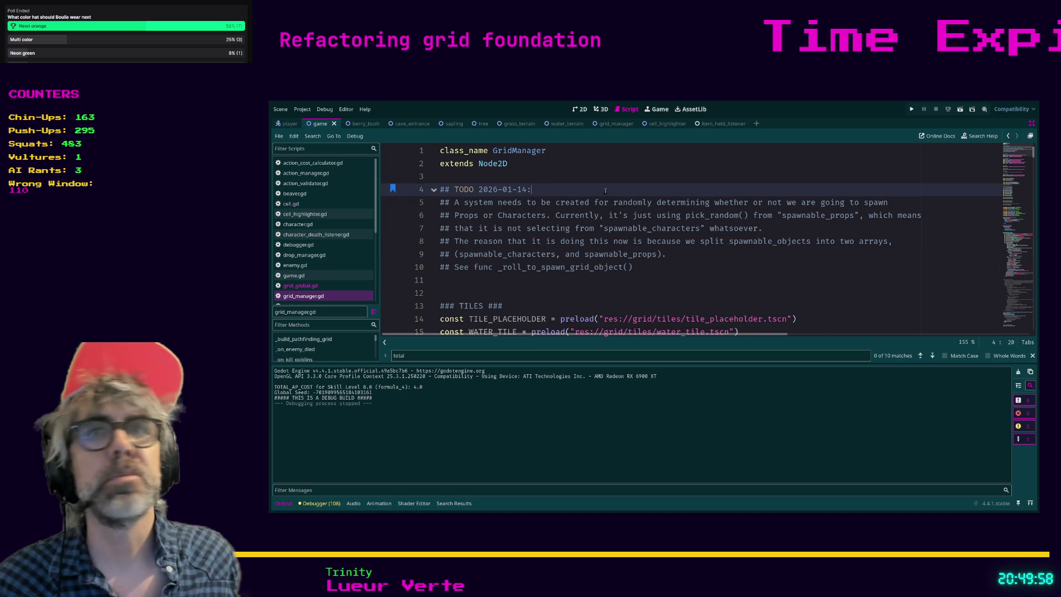